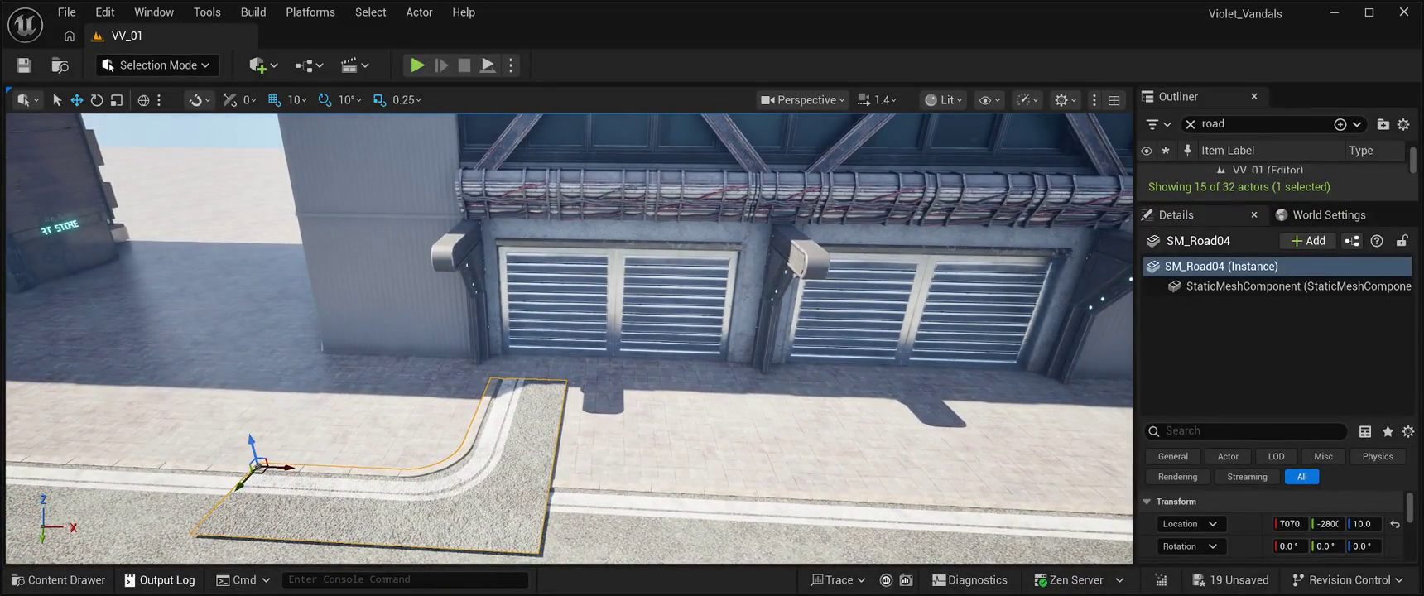
Duplicate the curved road piece by the garage and slide the copy to the right.
{"action": "left_click", "coordinate": [58, 580]}
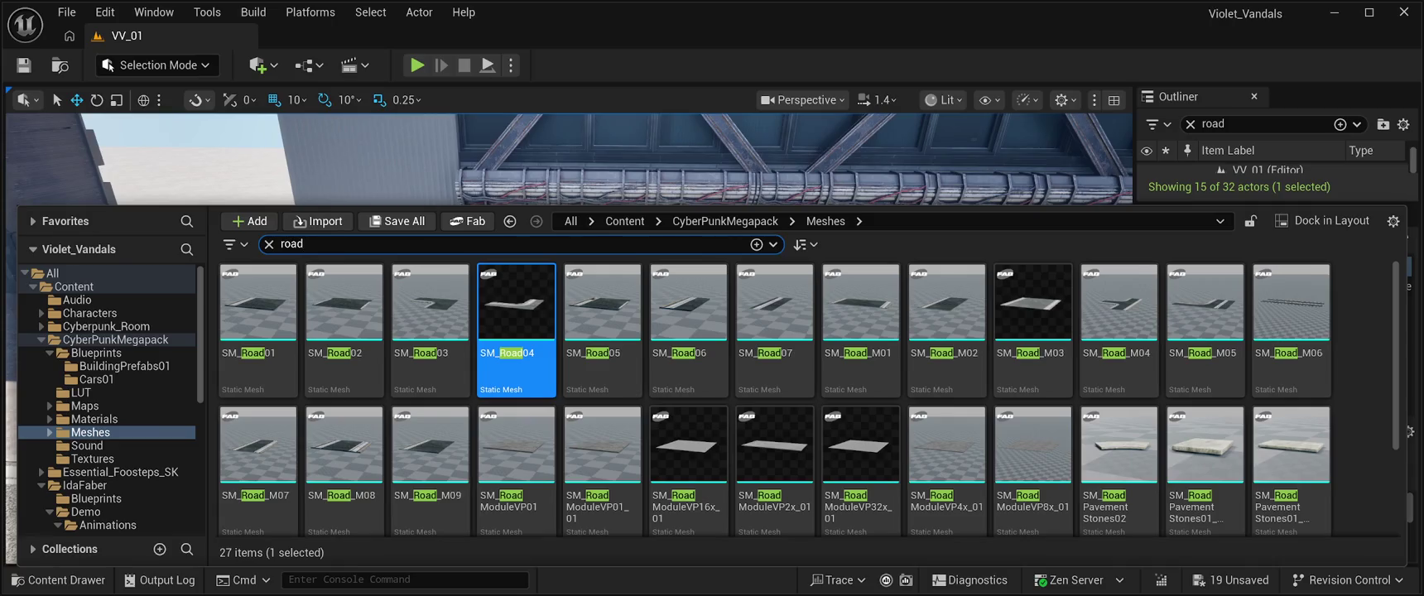
{"action": "left_click", "coordinate": [480, 178]}
{"action": "scroll", "coordinate": [569, 338], "scroll_direction": "down", "scroll_amount": 5}
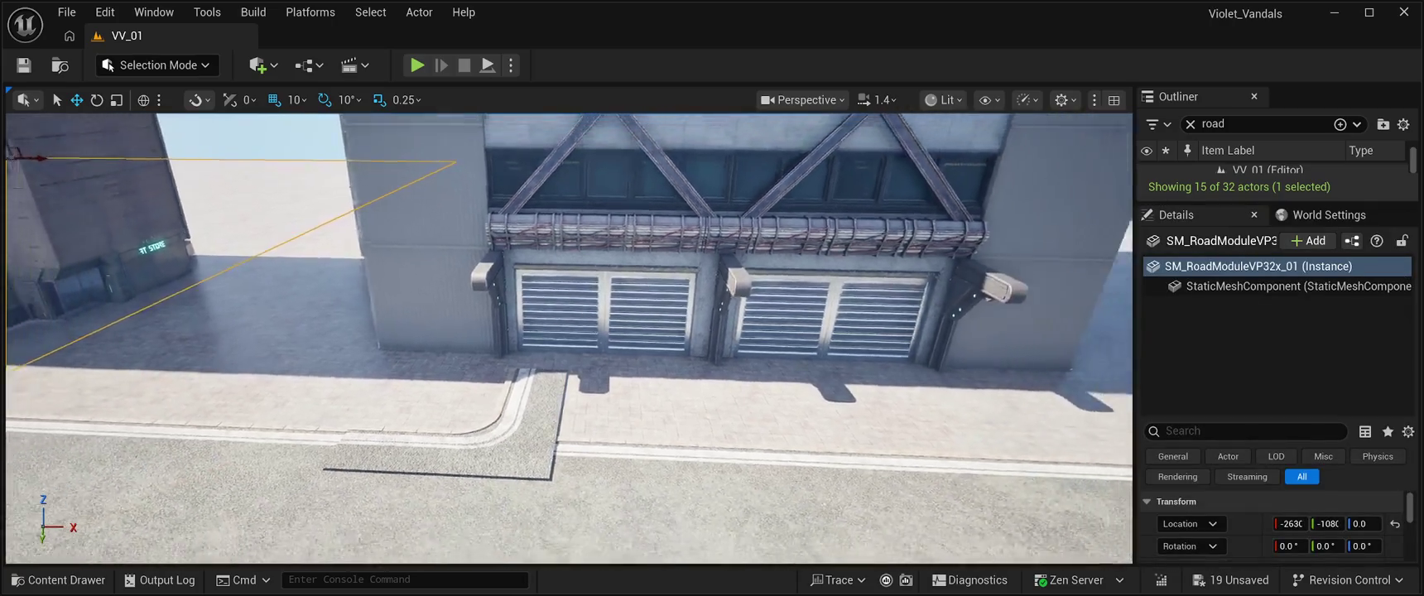
{"action": "left_click", "coordinate": [496, 414]}
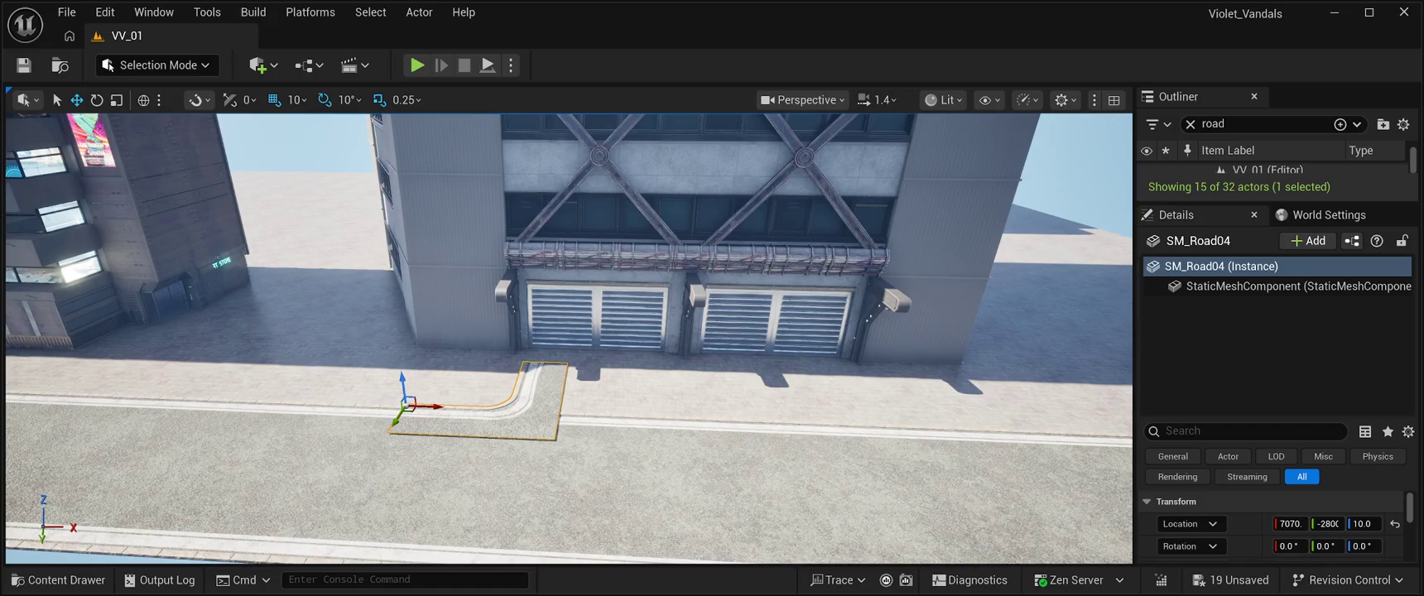
{"action": "key", "text": "ctrl+d"}
{"action": "left_click_drag", "start_coordinate": [433, 436], "coordinate": [610, 443]}
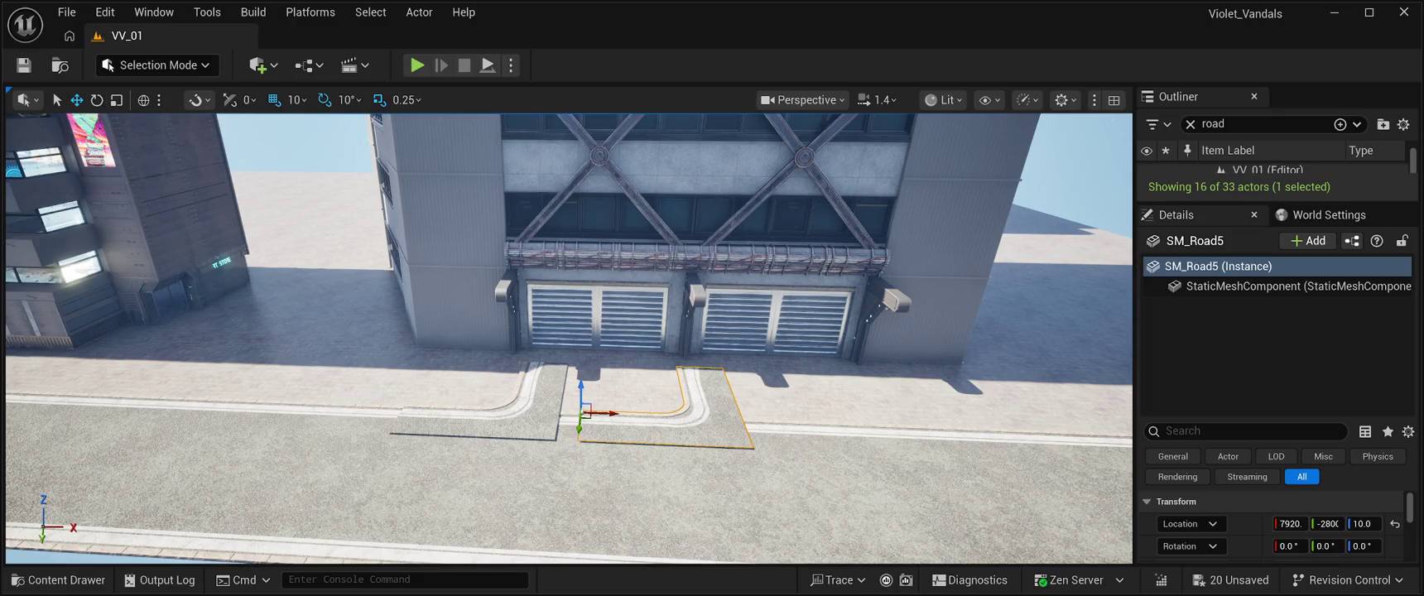
Turn the copy to face the other way, shift it into place, and delete the pavement slab.
{"action": "key", "text": "e"}
{"action": "mouse_move", "coordinate": [620, 414]}
{"action": "left_mouse_down"}
{"action": "mouse_move", "coordinate": [617, 434]}
{"action": "mouse_move", "coordinate": [596, 396]}
{"action": "mouse_move", "coordinate": [501, 424]}
{"action": "mouse_move", "coordinate": [530, 414]}
{"action": "mouse_move", "coordinate": [580, 452]}
{"action": "mouse_move", "coordinate": [612, 443]}
{"action": "mouse_move", "coordinate": [560, 456]}
{"action": "left_mouse_up"}
{"action": "key", "text": "w"}
{"action": "mouse_move", "coordinate": [607, 412]}
{"action": "left_mouse_down"}
{"action": "mouse_move", "coordinate": [643, 411]}
{"action": "mouse_move", "coordinate": [613, 410]}
{"action": "mouse_move", "coordinate": [605, 381]}
{"action": "mouse_move", "coordinate": [697, 376]}
{"action": "left_mouse_up"}
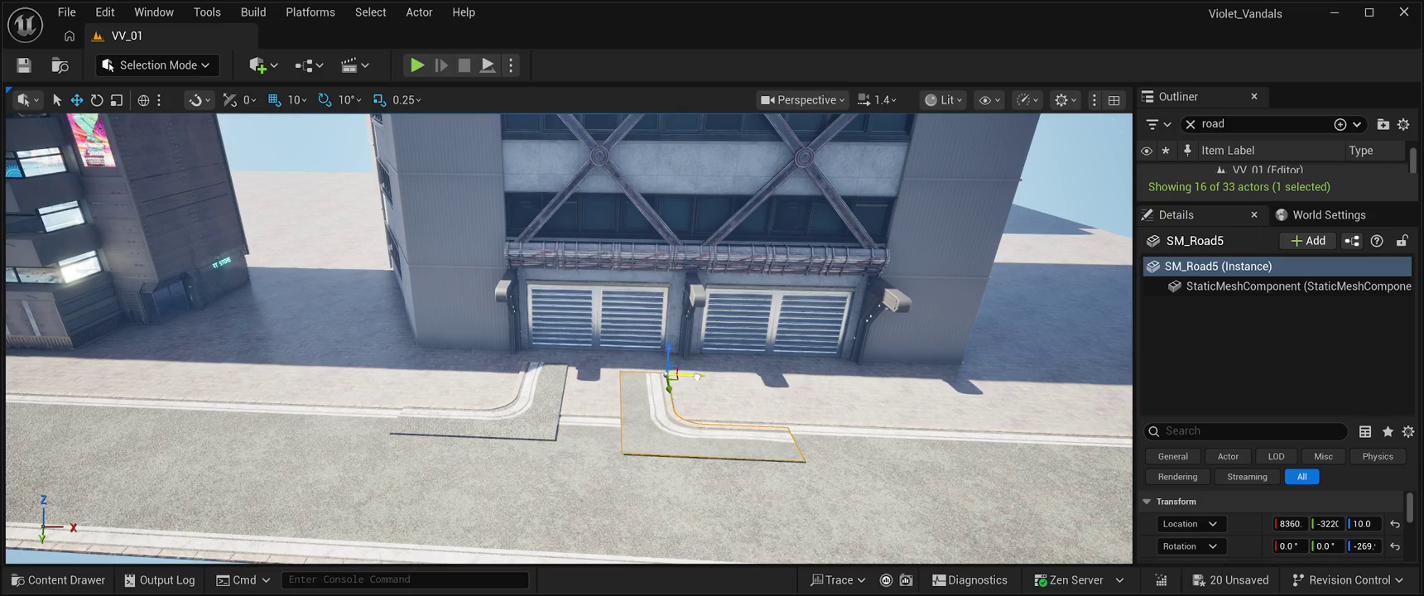
{"action": "scroll", "coordinate": [569, 340], "scroll_direction": "up", "scroll_amount": 5}
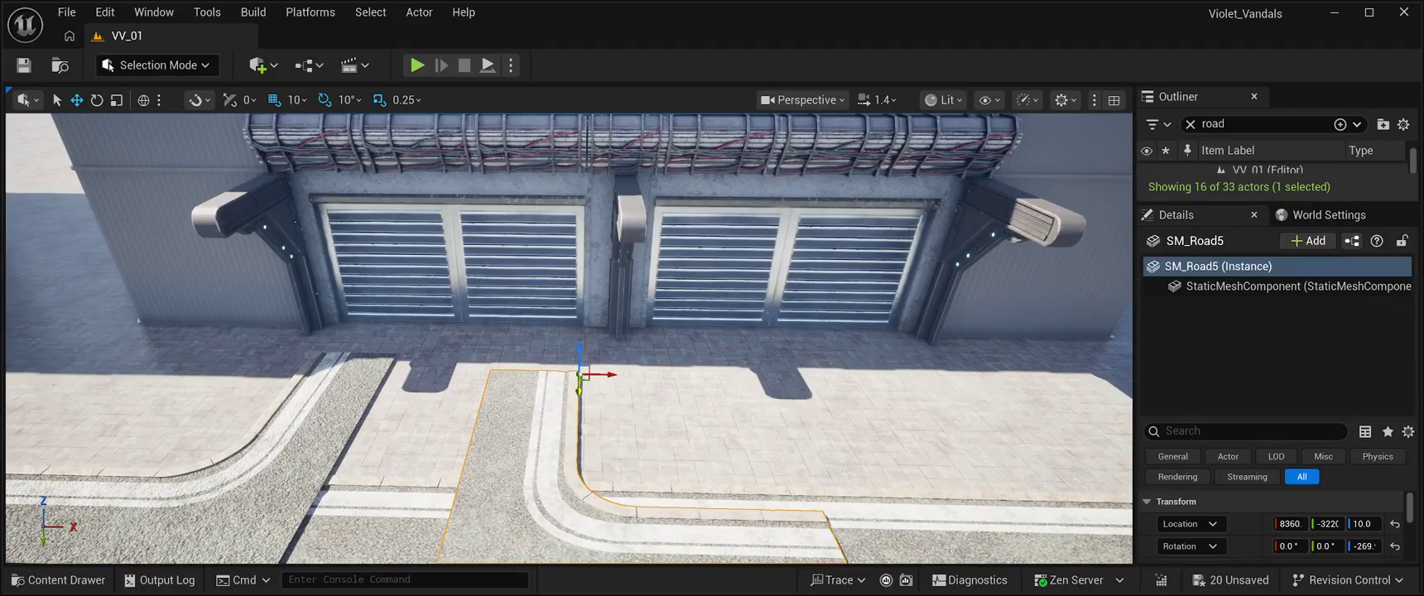
{"action": "mouse_move", "coordinate": [580, 394]}
{"action": "left_mouse_down"}
{"action": "mouse_move", "coordinate": [579, 357]}
{"action": "mouse_move", "coordinate": [571, 438]}
{"action": "mouse_move", "coordinate": [579, 370]}
{"action": "mouse_move", "coordinate": [711, 442]}
{"action": "mouse_move", "coordinate": [630, 315]}
{"action": "mouse_move", "coordinate": [637, 333]}
{"action": "mouse_move", "coordinate": [563, 338]}
{"action": "mouse_move", "coordinate": [603, 328]}
{"action": "left_mouse_up"}
{"action": "left_click", "coordinate": [663, 331]}
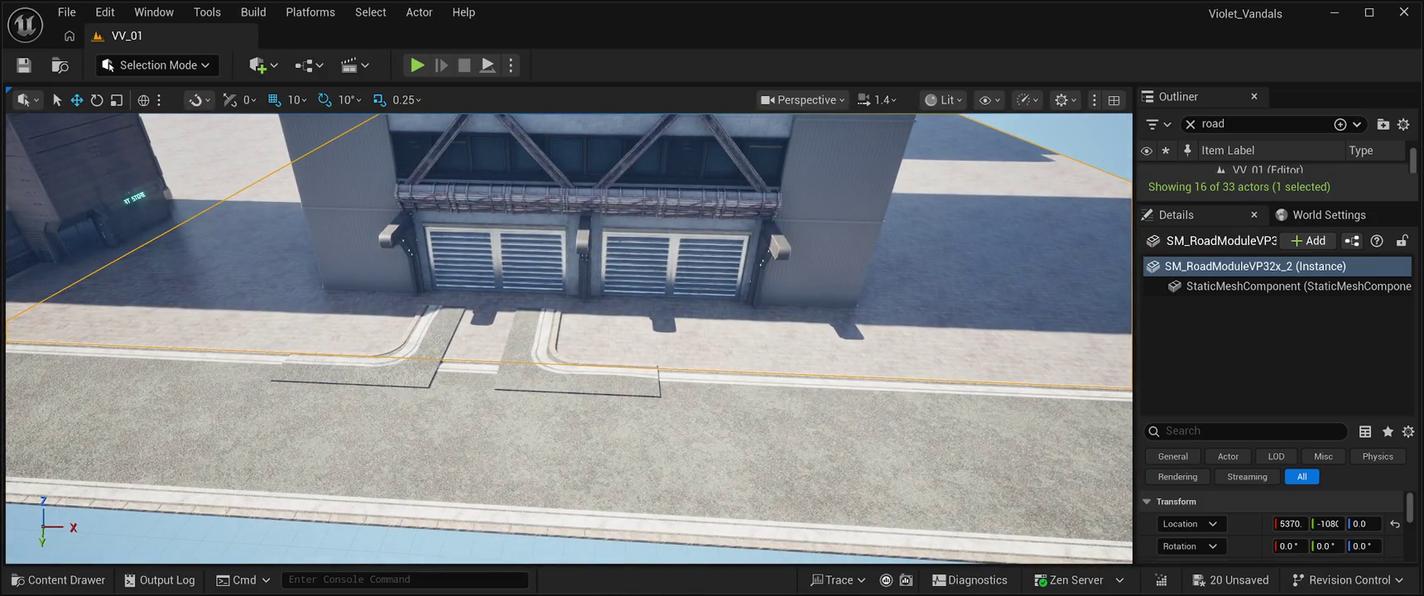
{"action": "key", "text": "Delete"}
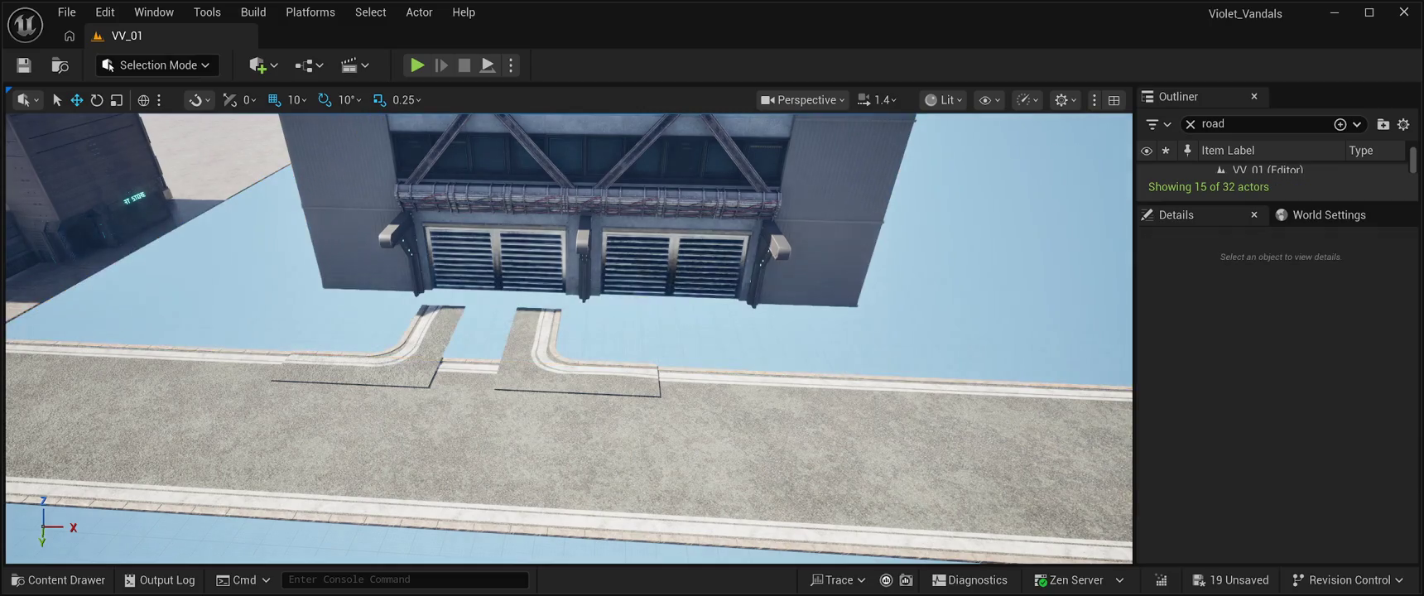
Open the Content Drawer to show the CyberPunkMegapack road meshes.
{"action": "left_click_drag", "start_coordinate": [602, 328], "coordinate": [638, 328]}
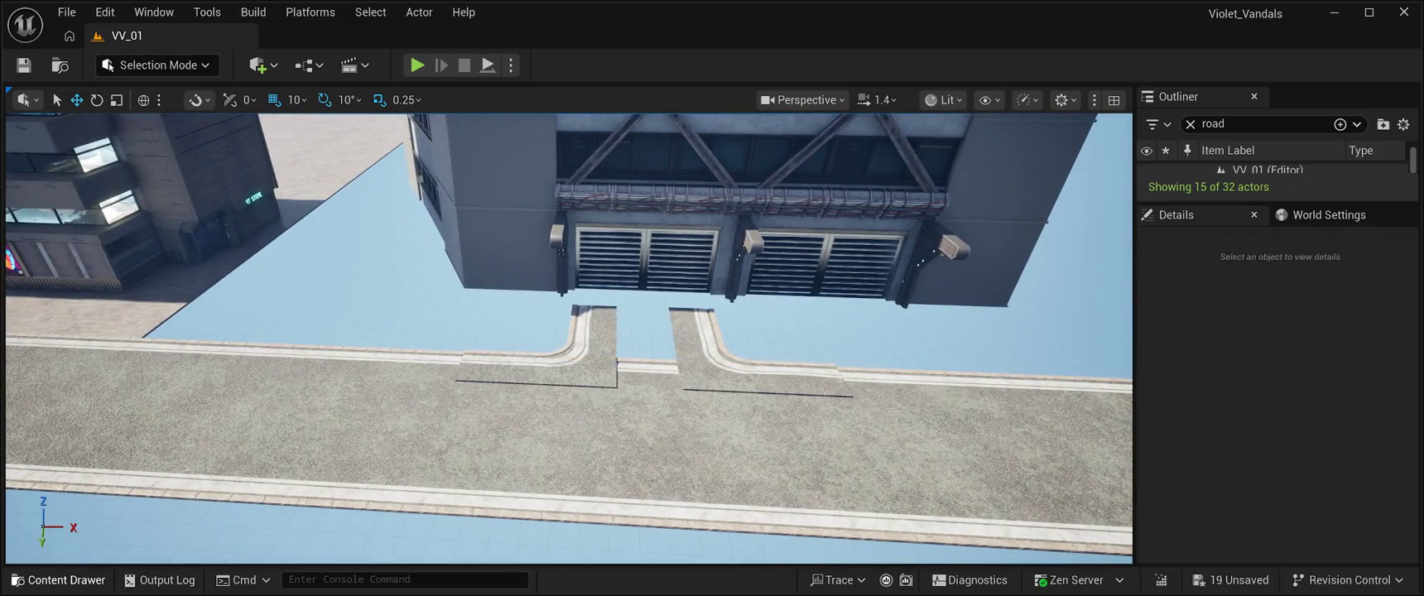
{"action": "left_click", "coordinate": [58, 580]}
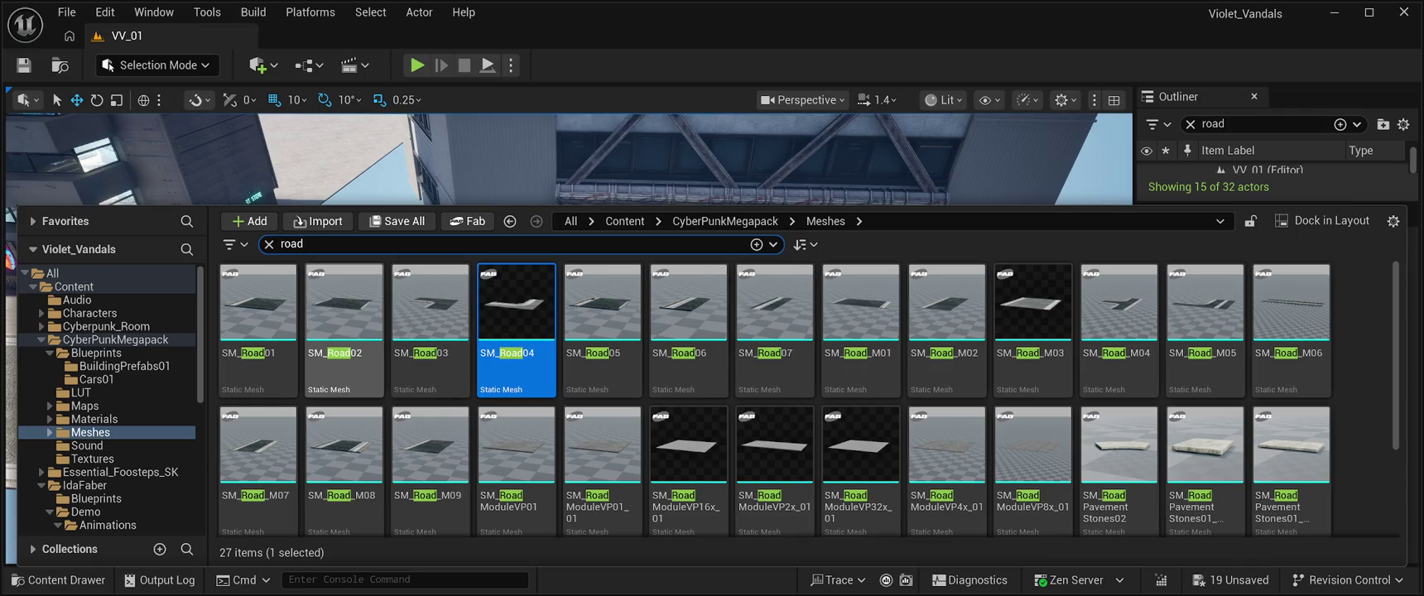
Place an SM_Road02 straight slab at ground level between the two curved pieces.
{"action": "mouse_move", "coordinate": [344, 331]}
{"action": "left_mouse_down"}
{"action": "mouse_move", "coordinate": [365, 249]}
{"action": "mouse_move", "coordinate": [646, 274]}
{"action": "mouse_move", "coordinate": [673, 363]}
{"action": "mouse_move", "coordinate": [694, 377]}
{"action": "left_mouse_up"}
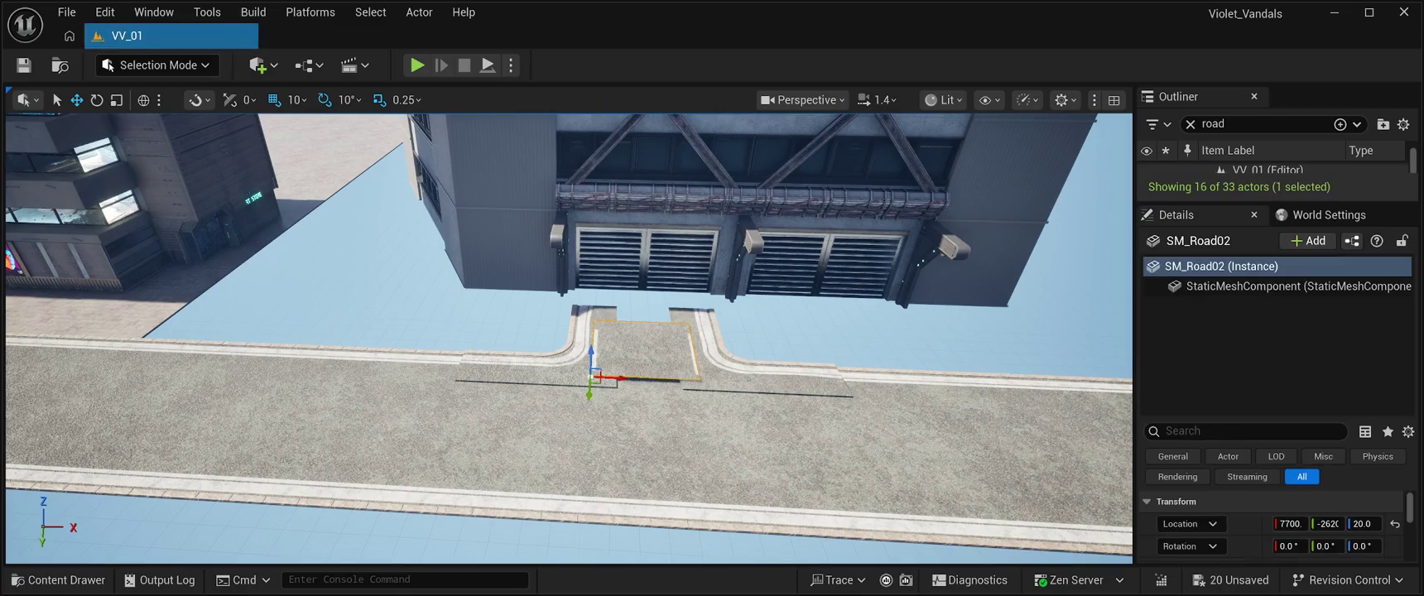
{"action": "mouse_move", "coordinate": [592, 356]}
{"action": "left_mouse_down"}
{"action": "mouse_move", "coordinate": [604, 317]}
{"action": "mouse_move", "coordinate": [639, 323]}
{"action": "mouse_move", "coordinate": [642, 407]}
{"action": "left_mouse_up"}
{"action": "left_click_drag", "start_coordinate": [456, 331], "coordinate": [460, 351]}
{"action": "left_click_drag", "start_coordinate": [660, 386], "coordinate": [443, 369]}
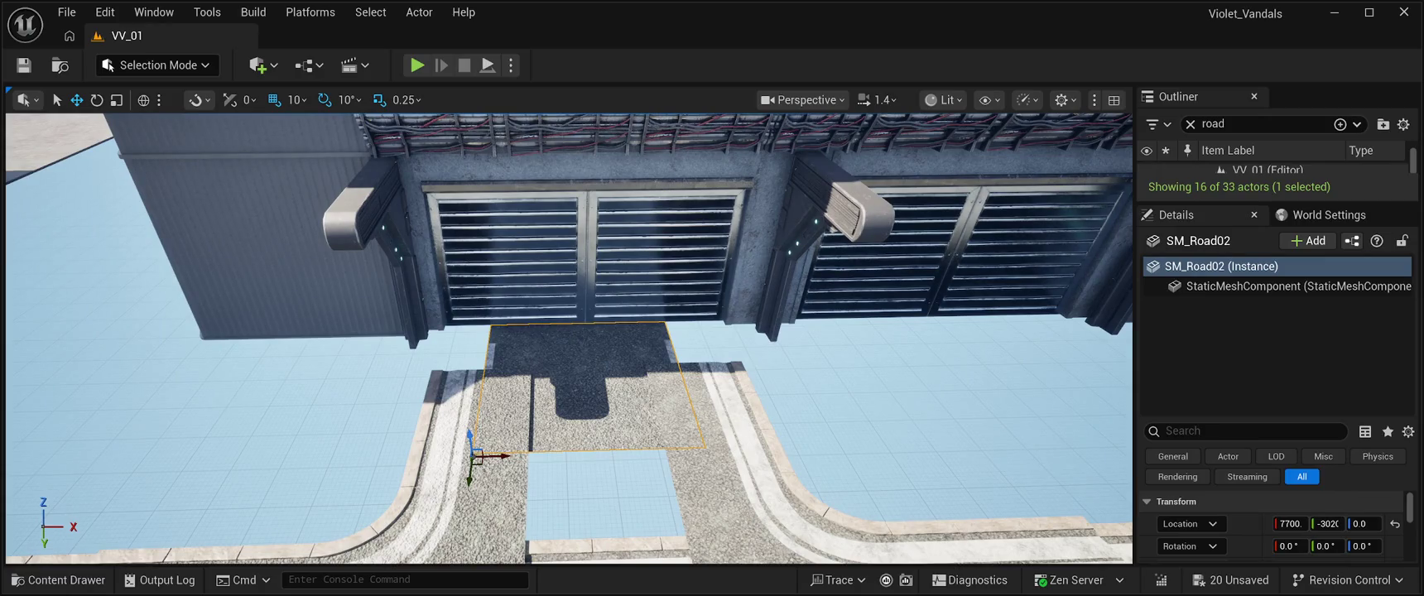
{"action": "mouse_move", "coordinate": [497, 455]}
{"action": "left_mouse_down"}
{"action": "mouse_move", "coordinate": [596, 451]}
{"action": "mouse_move", "coordinate": [489, 451]}
{"action": "mouse_move", "coordinate": [513, 433]}
{"action": "left_mouse_up"}
{"action": "left_click_drag", "start_coordinate": [444, 369], "coordinate": [443, 370]}
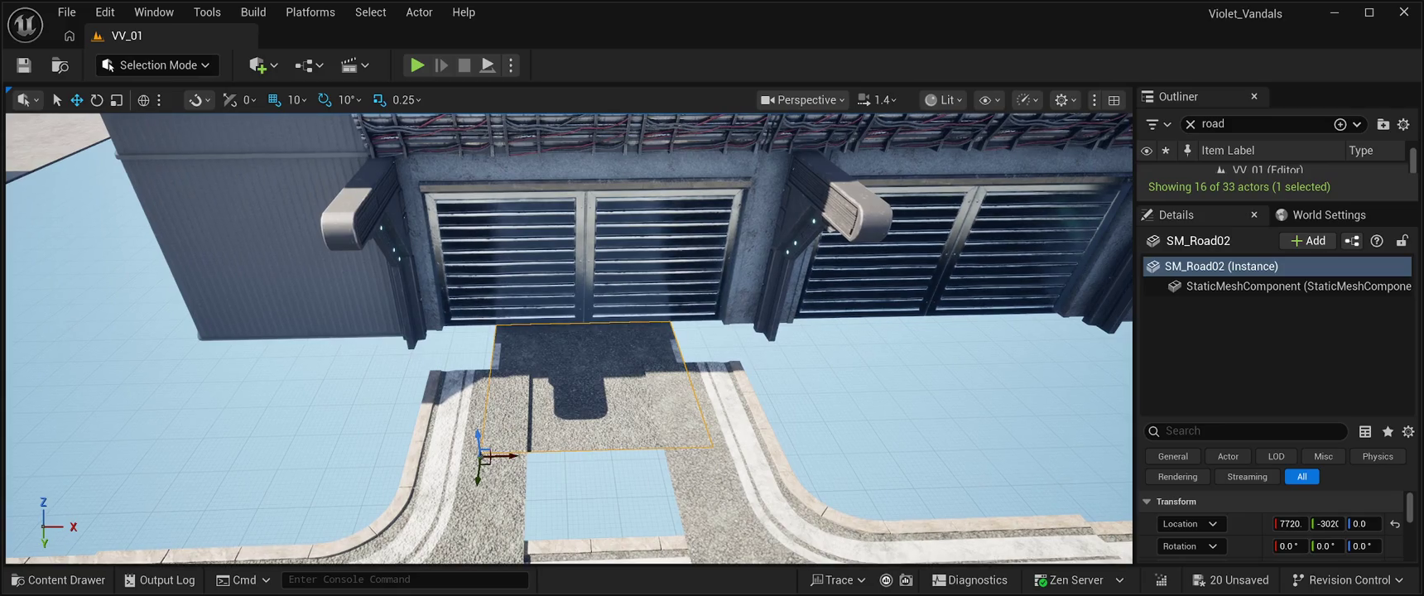
Duplicate the slab under the second gate as SM_Road3.
{"action": "key", "text": "ctrl+d"}
{"action": "mouse_move", "coordinate": [505, 454]}
{"action": "left_mouse_down"}
{"action": "mouse_move", "coordinate": [988, 433]}
{"action": "mouse_move", "coordinate": [944, 460]}
{"action": "mouse_move", "coordinate": [890, 448]}
{"action": "left_mouse_up"}
{"action": "left_click", "coordinate": [629, 447]}
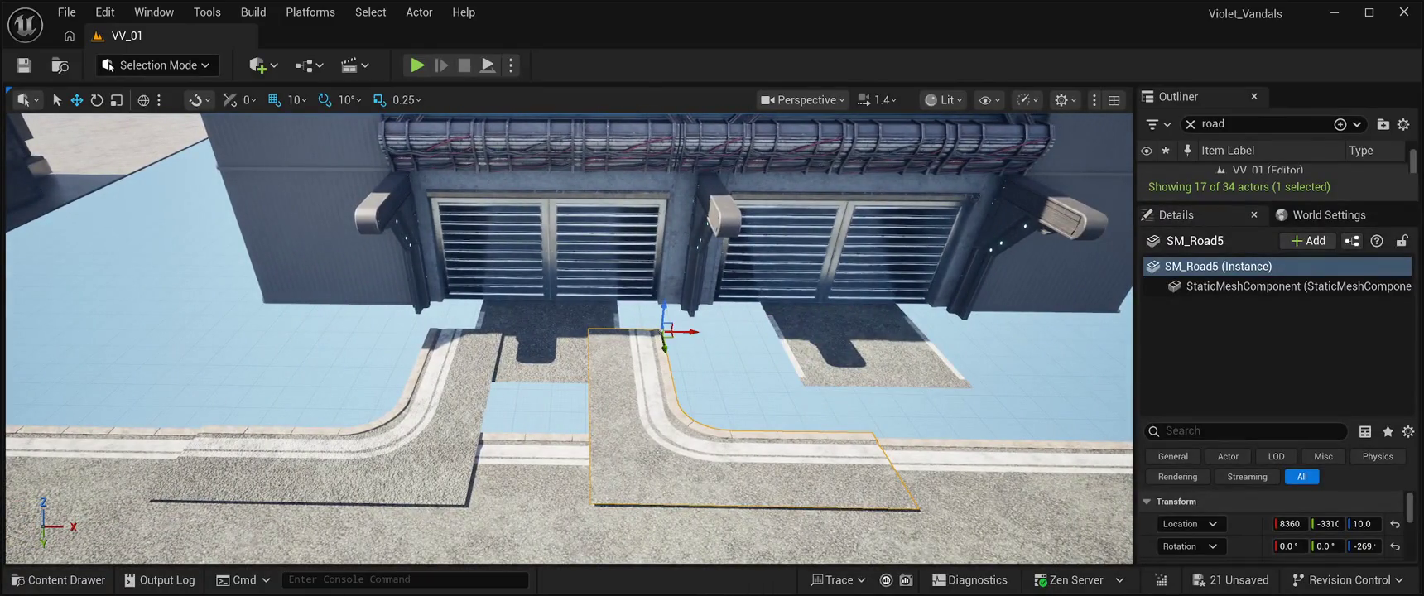
Spread the two curved pieces apart and delete the SM_Road_M10 street segment.
{"action": "left_click_drag", "start_coordinate": [683, 331], "coordinate": [725, 333]}
{"action": "left_click", "coordinate": [314, 464]}
{"action": "left_click_drag", "start_coordinate": [232, 428], "coordinate": [197, 427]}
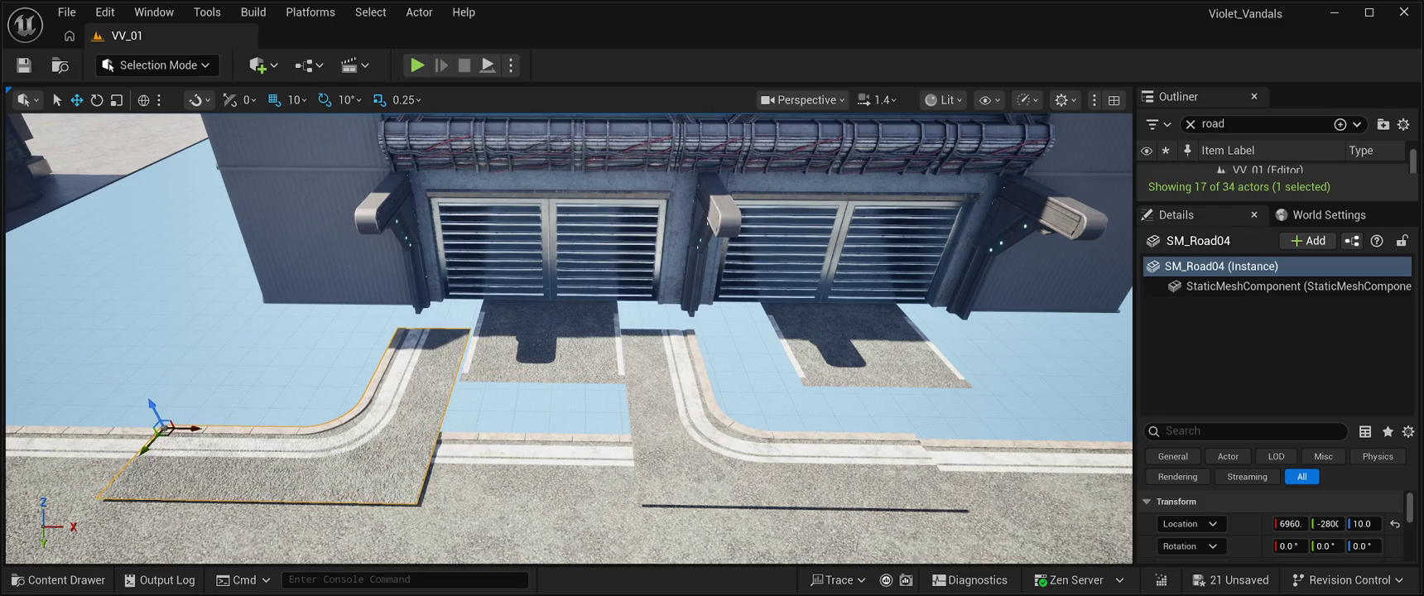
{"action": "left_click", "coordinate": [580, 497]}
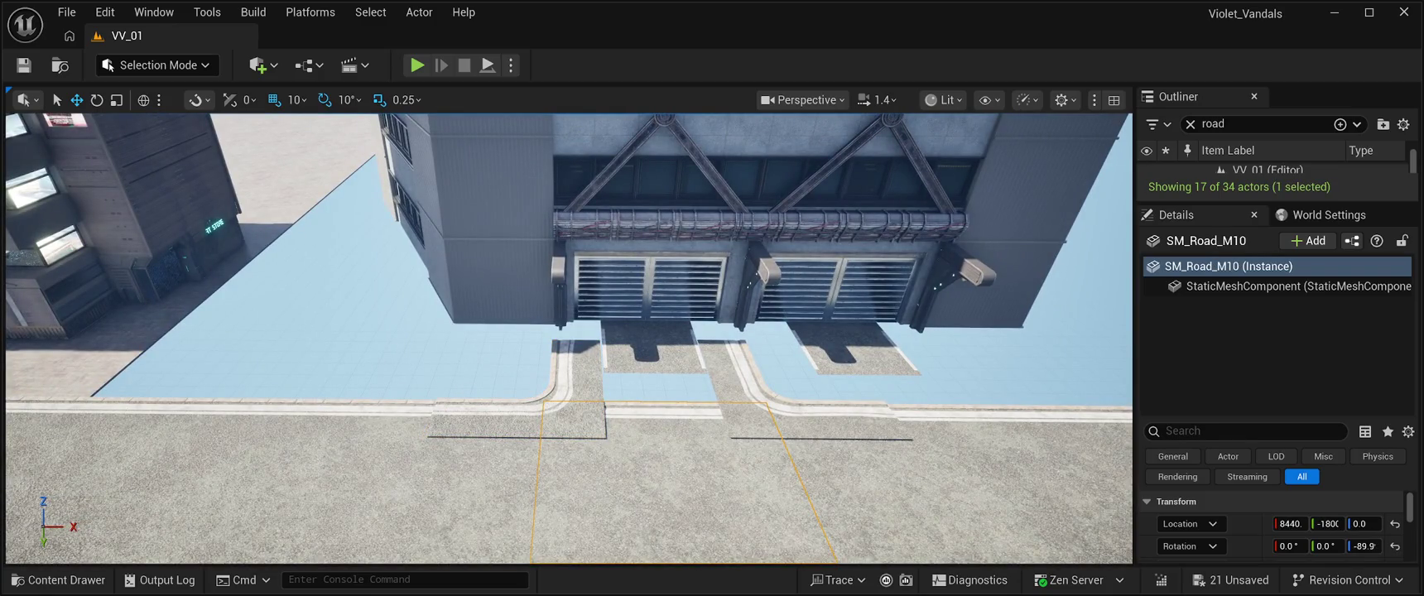
{"action": "key", "text": "Delete"}
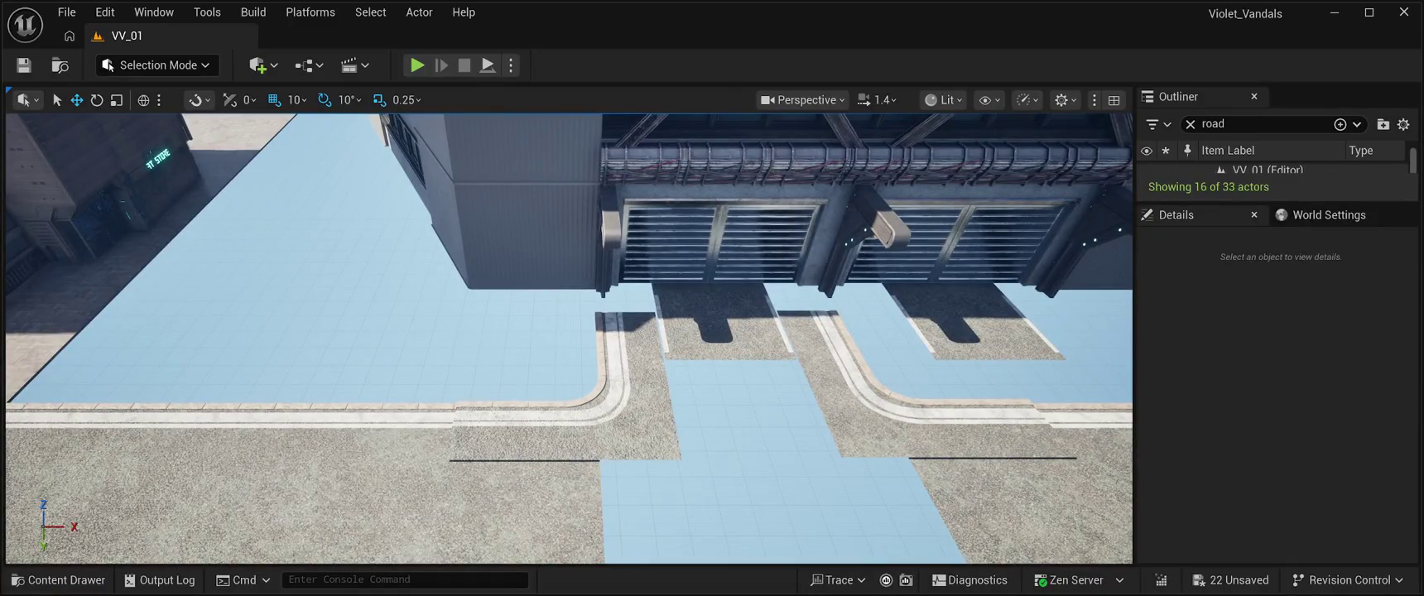
Lower the left curve to ground level and sink the right curve slightly.
{"action": "left_click", "coordinate": [651, 339]}
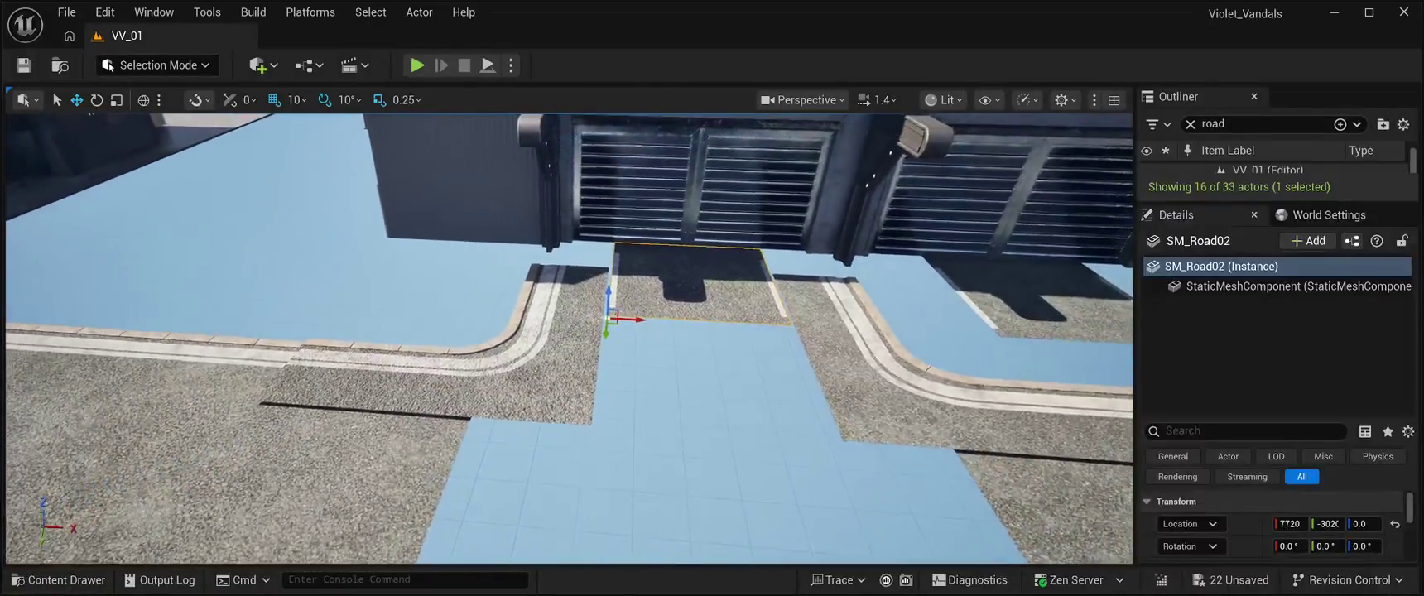
{"action": "left_click", "coordinate": [430, 373]}
{"action": "left_click_drag", "start_coordinate": [308, 316], "coordinate": [311, 320]}
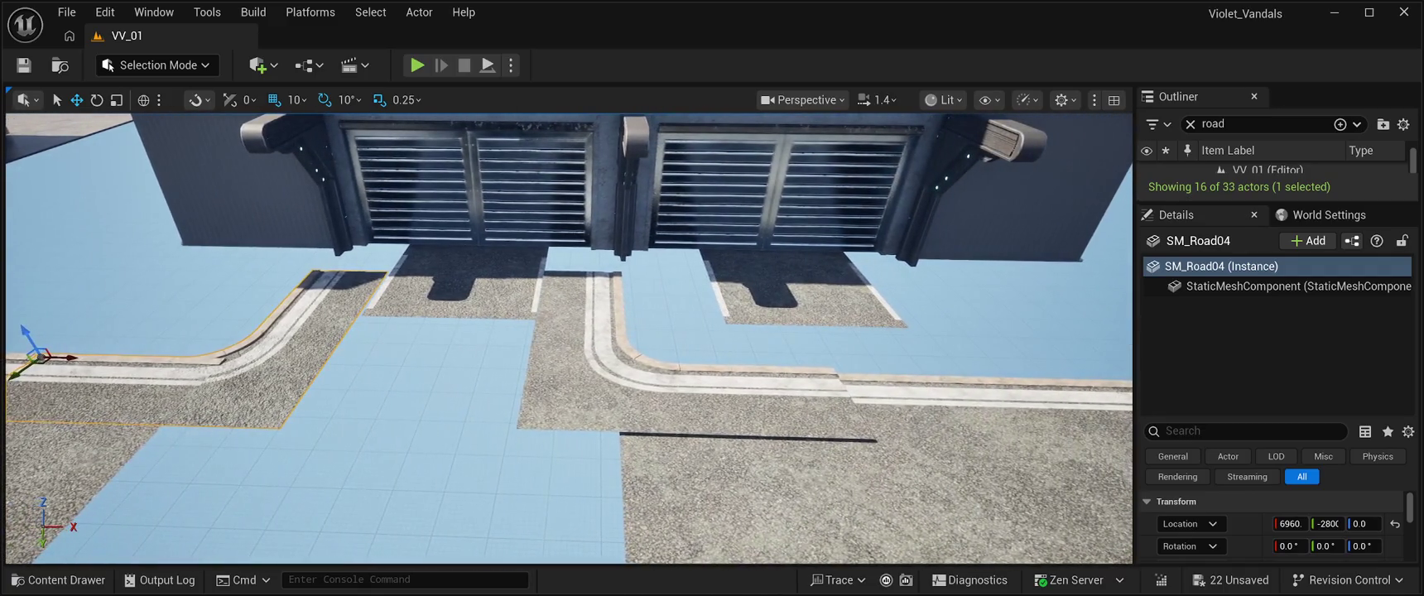
{"action": "left_click", "coordinate": [729, 398]}
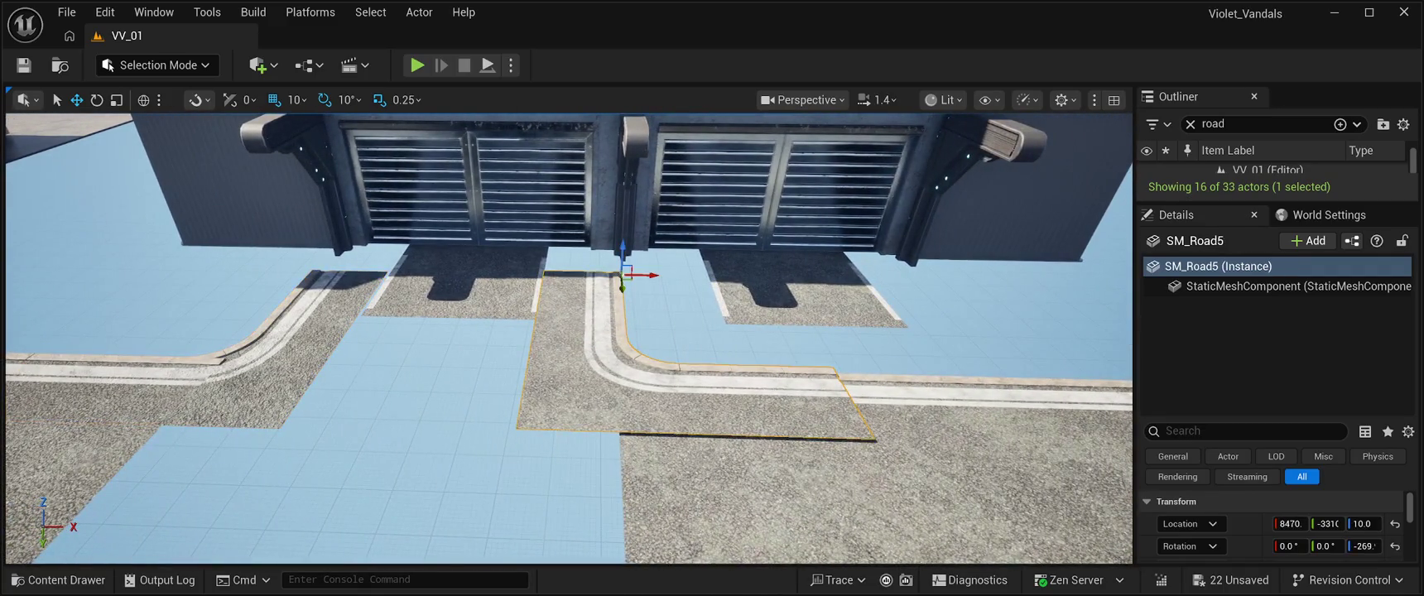
{"action": "left_click_drag", "start_coordinate": [622, 251], "coordinate": [659, 273]}
Delete the SM_Road_M14 and SM_Road_M11 street slabs.
{"action": "left_click", "coordinate": [729, 398]}
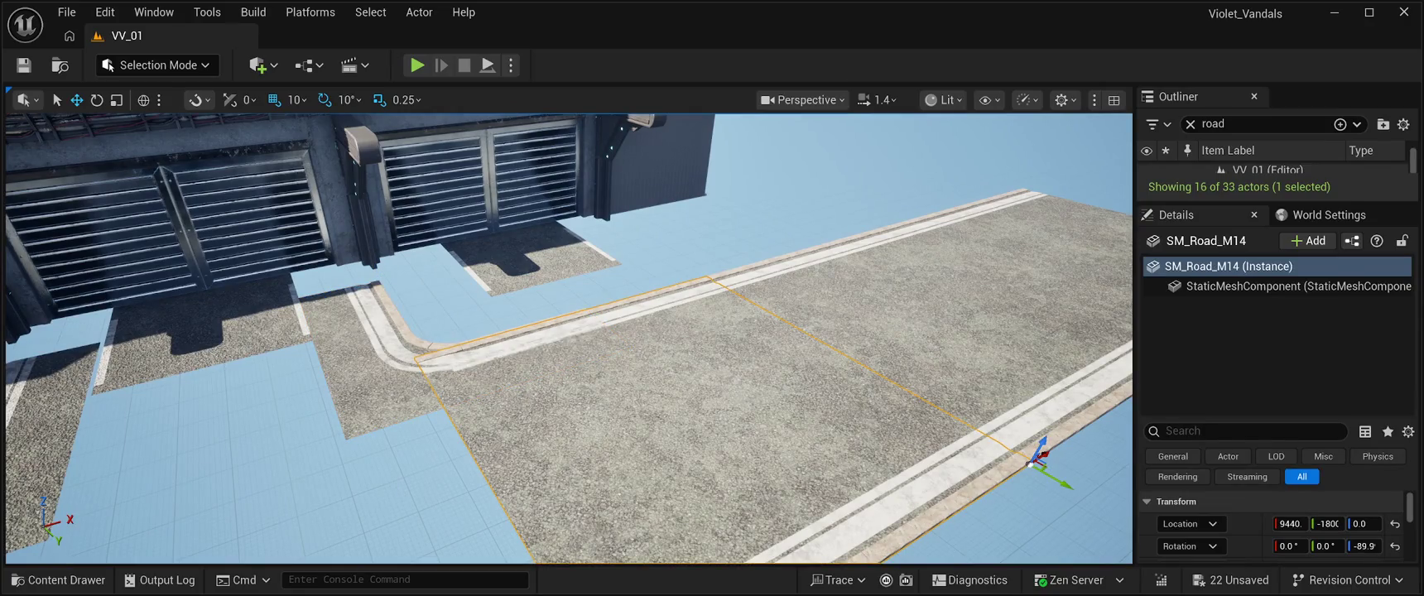
{"action": "key", "text": "Delete"}
{"action": "left_click_drag", "start_coordinate": [571, 340], "coordinate": [621, 381]}
{"action": "left_click", "coordinate": [554, 389]}
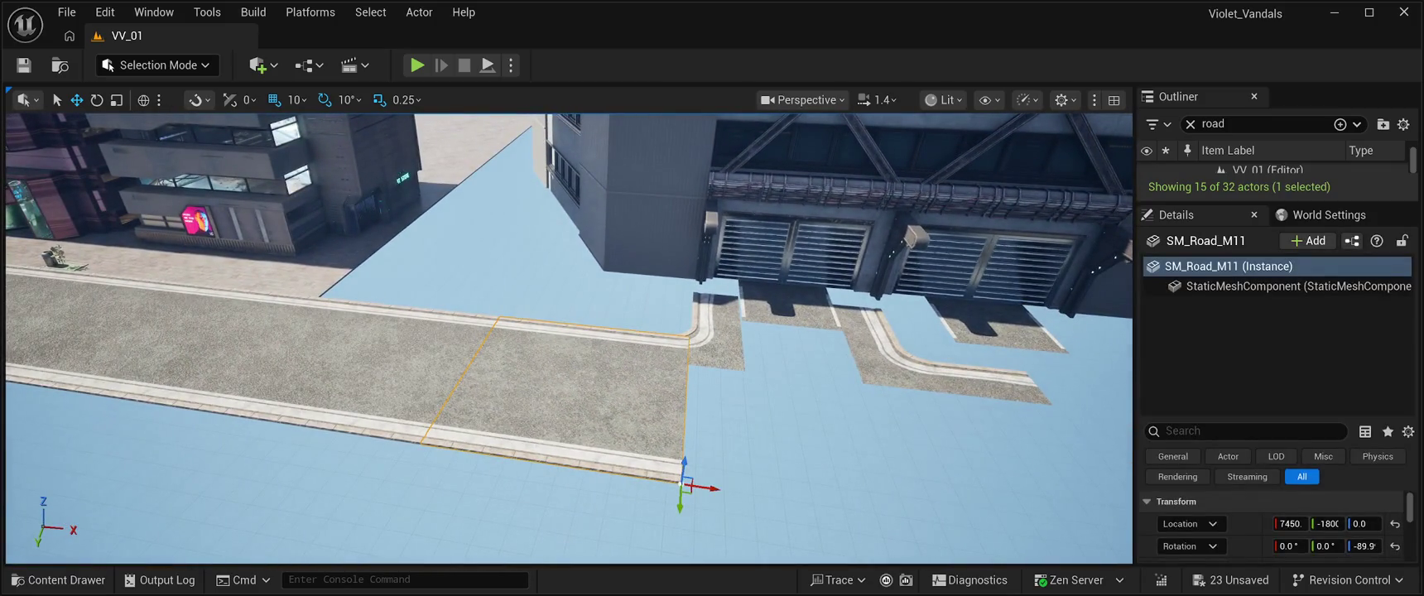
{"action": "key", "text": "Delete"}
{"action": "mouse_move", "coordinate": [571, 339]}
{"action": "left_mouse_down"}
{"action": "mouse_move", "coordinate": [596, 315]}
{"action": "mouse_move", "coordinate": [538, 389]}
{"action": "mouse_move", "coordinate": [596, 381]}
{"action": "mouse_move", "coordinate": [575, 382]}
{"action": "left_mouse_up"}
Nudge the gate slab slightly left and the left curve slightly right.
{"action": "left_click", "coordinate": [605, 381]}
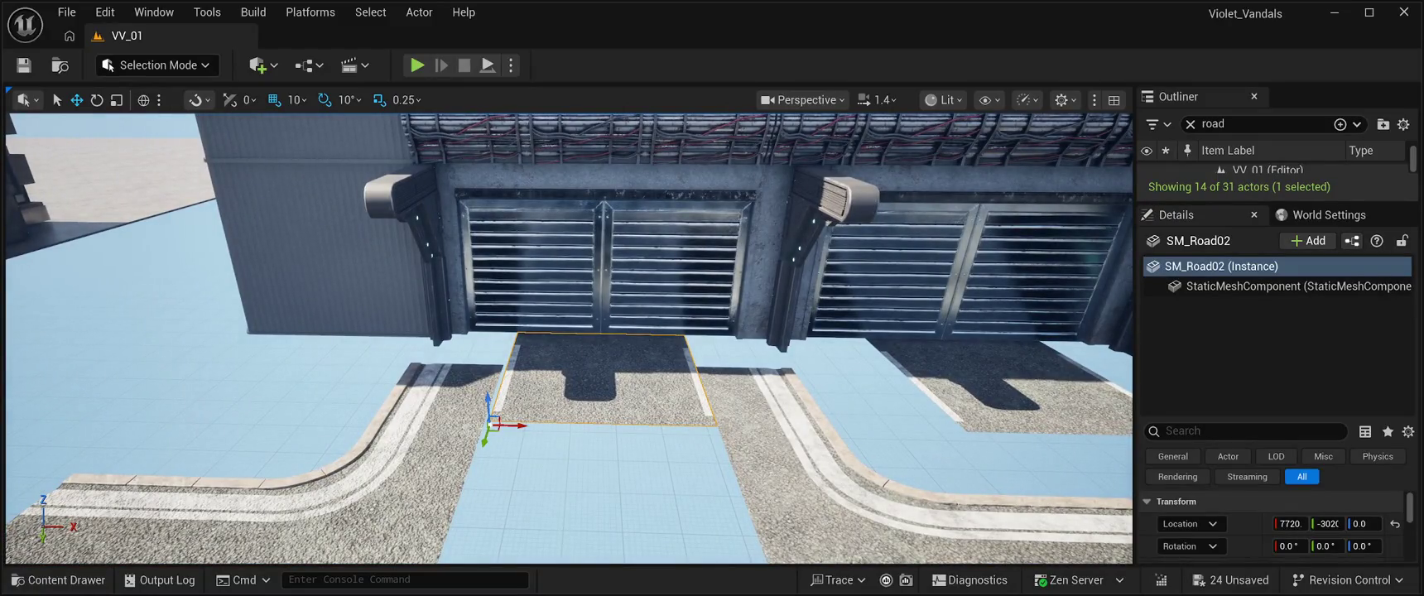
{"action": "left_click_drag", "start_coordinate": [522, 425], "coordinate": [523, 426]}
{"action": "left_click", "coordinate": [249, 497]}
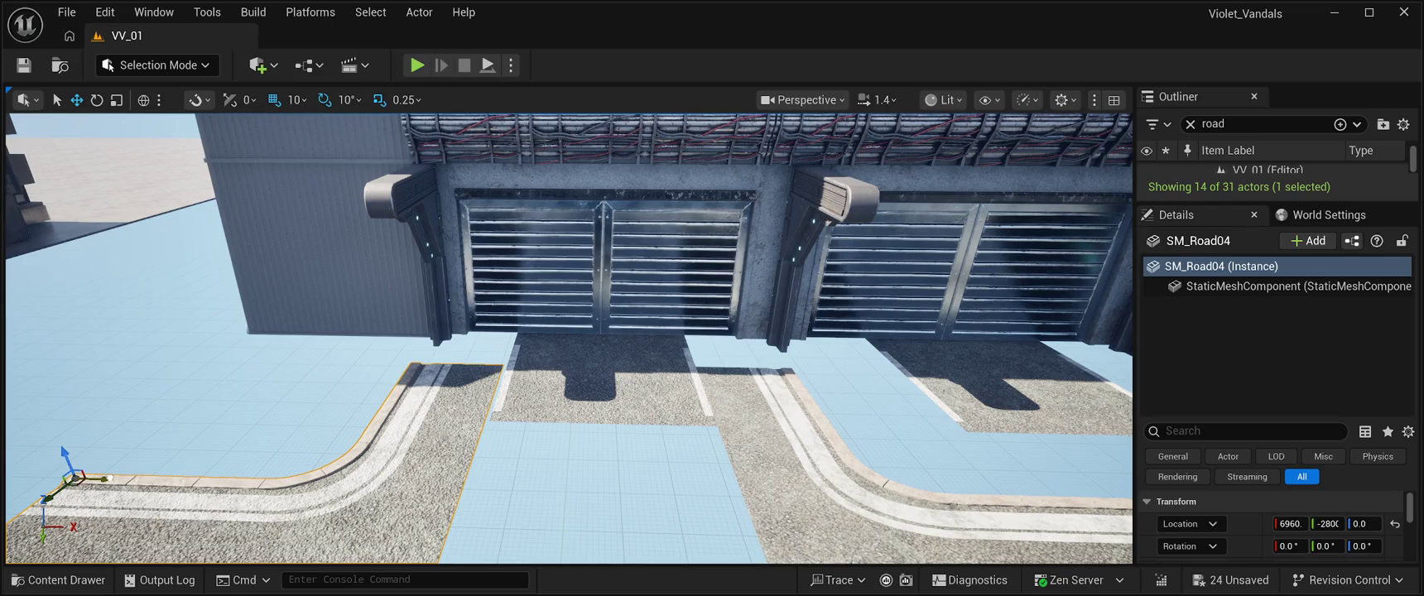
{"action": "left_click_drag", "start_coordinate": [99, 478], "coordinate": [105, 478]}
{"action": "scroll", "coordinate": [569, 338], "scroll_direction": "up", "scroll_amount": 5}
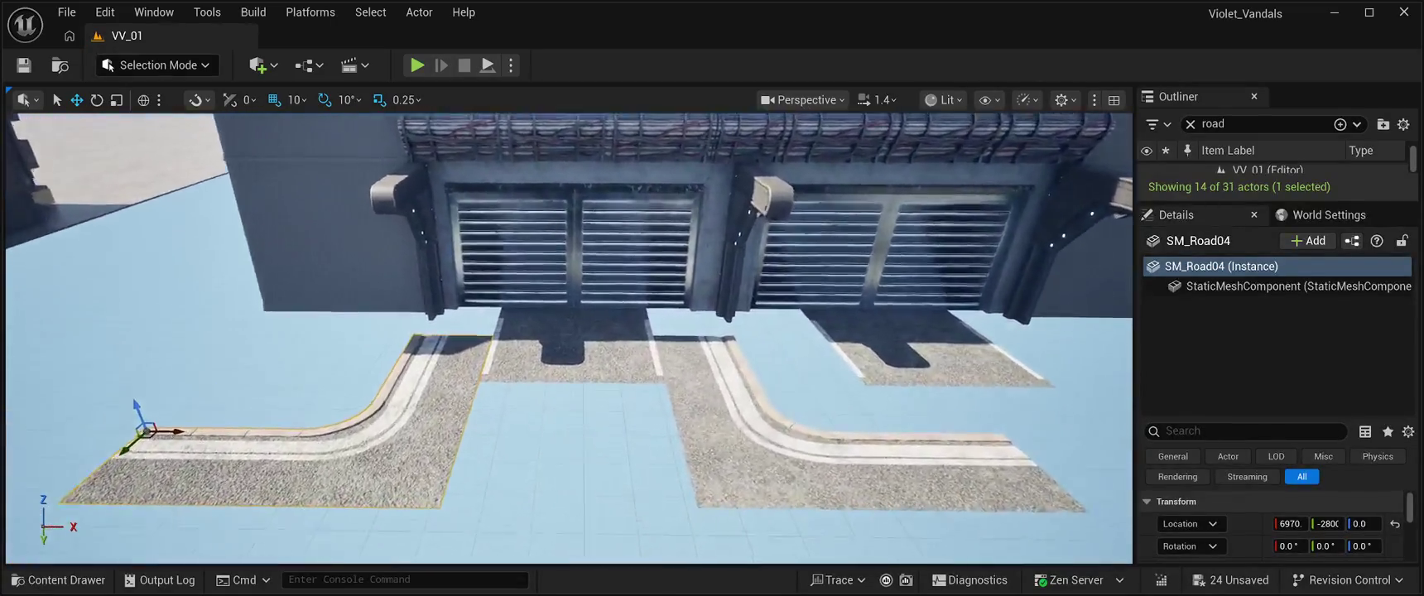
{"action": "scroll", "coordinate": [569, 338], "scroll_direction": "down", "scroll_amount": 5}
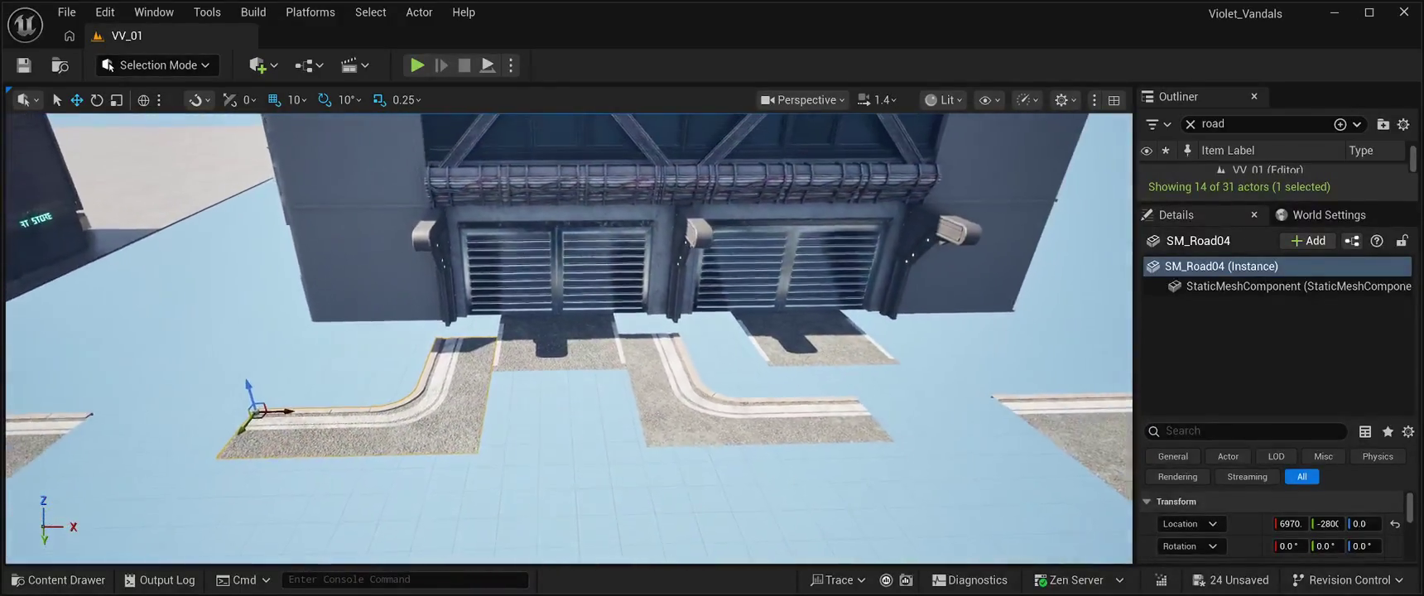
Pull the gate slab toward the street and place a copy back under the gate.
{"action": "left_click", "coordinate": [559, 343]}
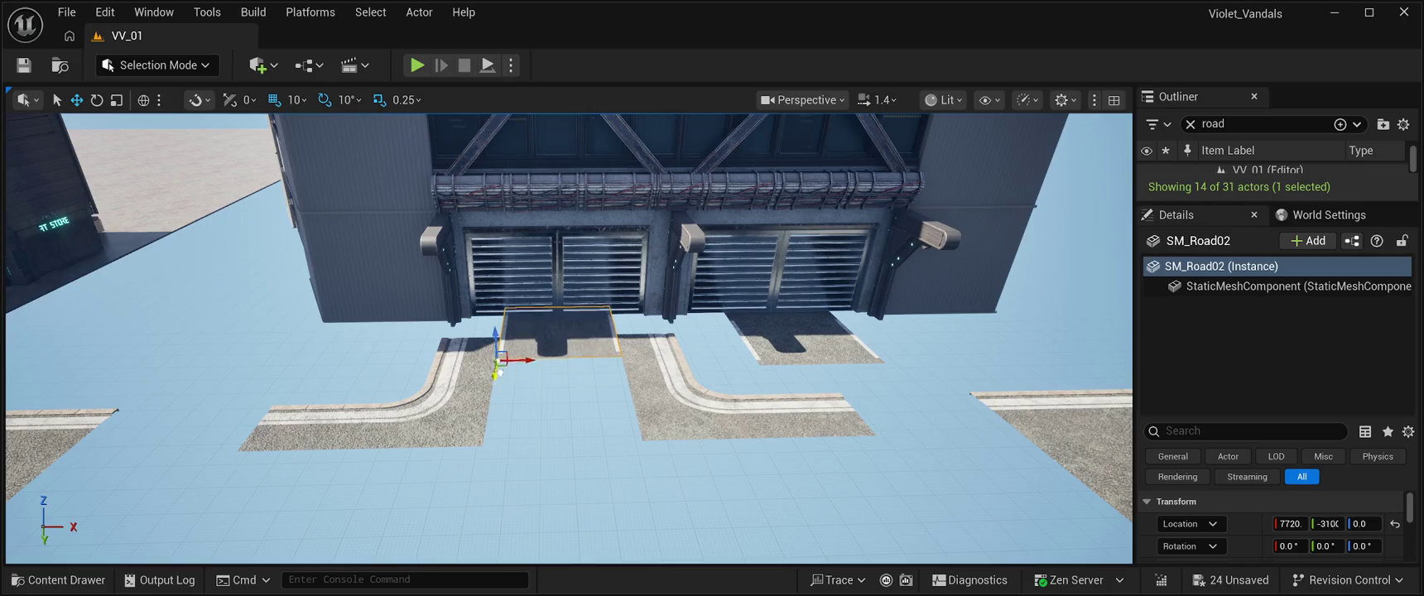
{"action": "left_click_drag", "start_coordinate": [493, 387], "coordinate": [481, 466]}
{"action": "key", "text": "ctrl+d"}
{"action": "mouse_move", "coordinate": [480, 462]}
{"action": "left_mouse_down"}
{"action": "mouse_move", "coordinate": [518, 377]}
{"action": "mouse_move", "coordinate": [481, 383]}
{"action": "left_mouse_up"}
{"action": "scroll", "coordinate": [518, 377], "scroll_direction": "up", "scroll_amount": 5}
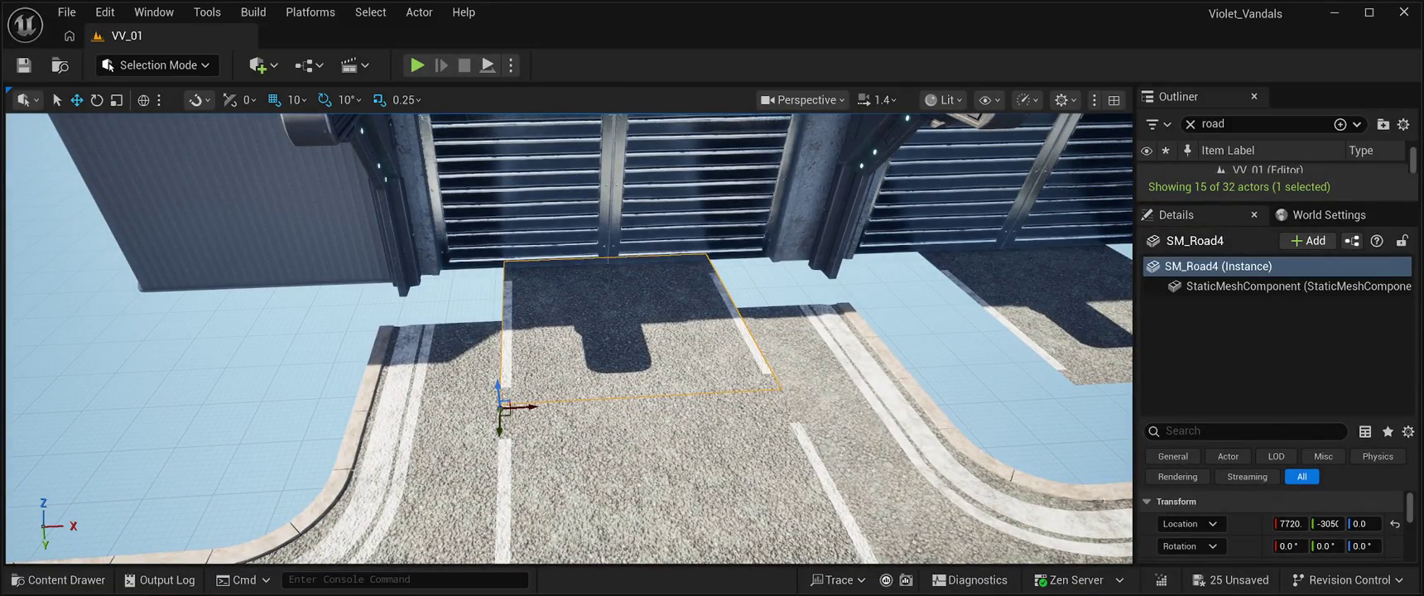
{"action": "left_click_drag", "start_coordinate": [481, 383], "coordinate": [474, 469]}
Duplicate the lower straight slab and bring up the road mesh library again.
{"action": "left_click", "coordinate": [584, 430]}
{"action": "key", "text": "ctrl+d"}
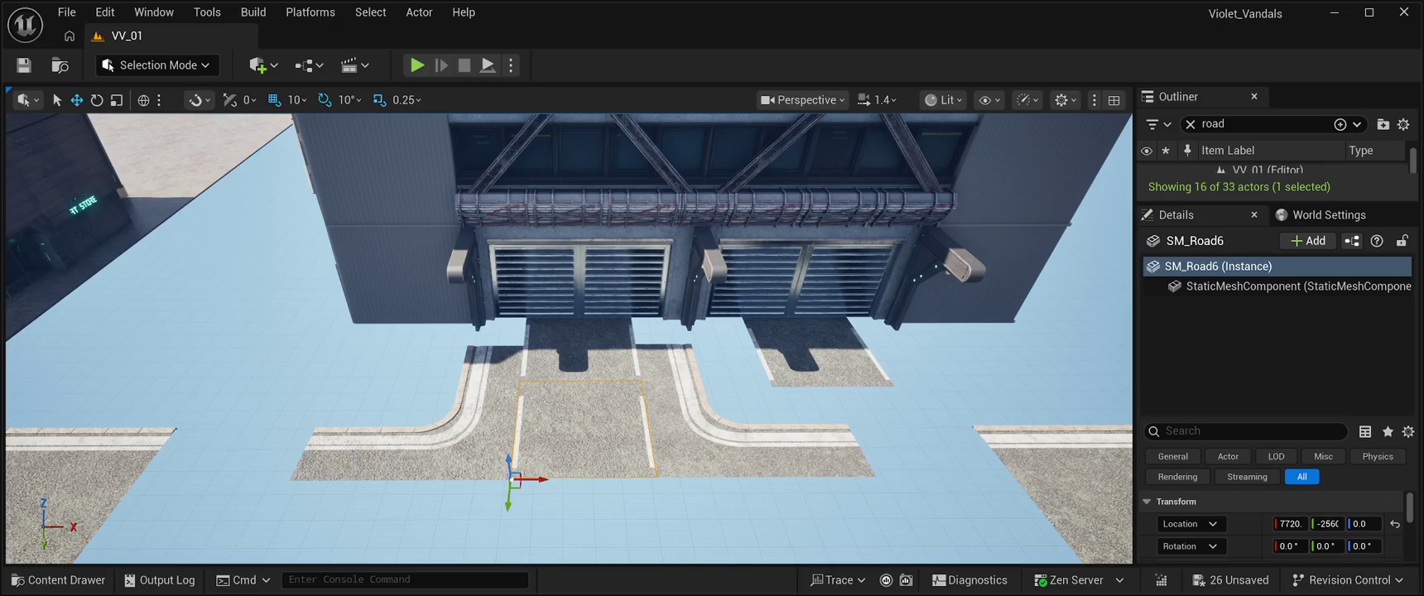
{"action": "left_click_drag", "start_coordinate": [580, 331], "coordinate": [654, 331]}
{"action": "left_click", "coordinate": [58, 580]}
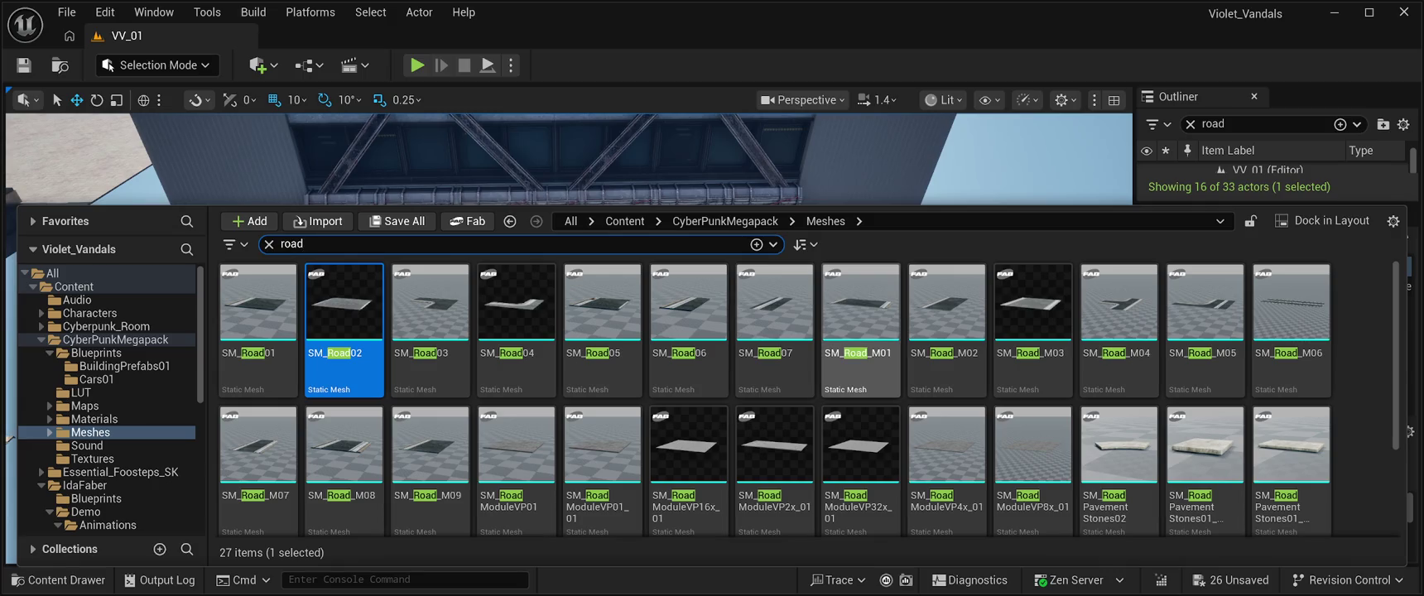
Slide SM_Road5 right and SM_Road7 into the gap below the left door.
{"action": "left_click", "coordinate": [993, 158]}
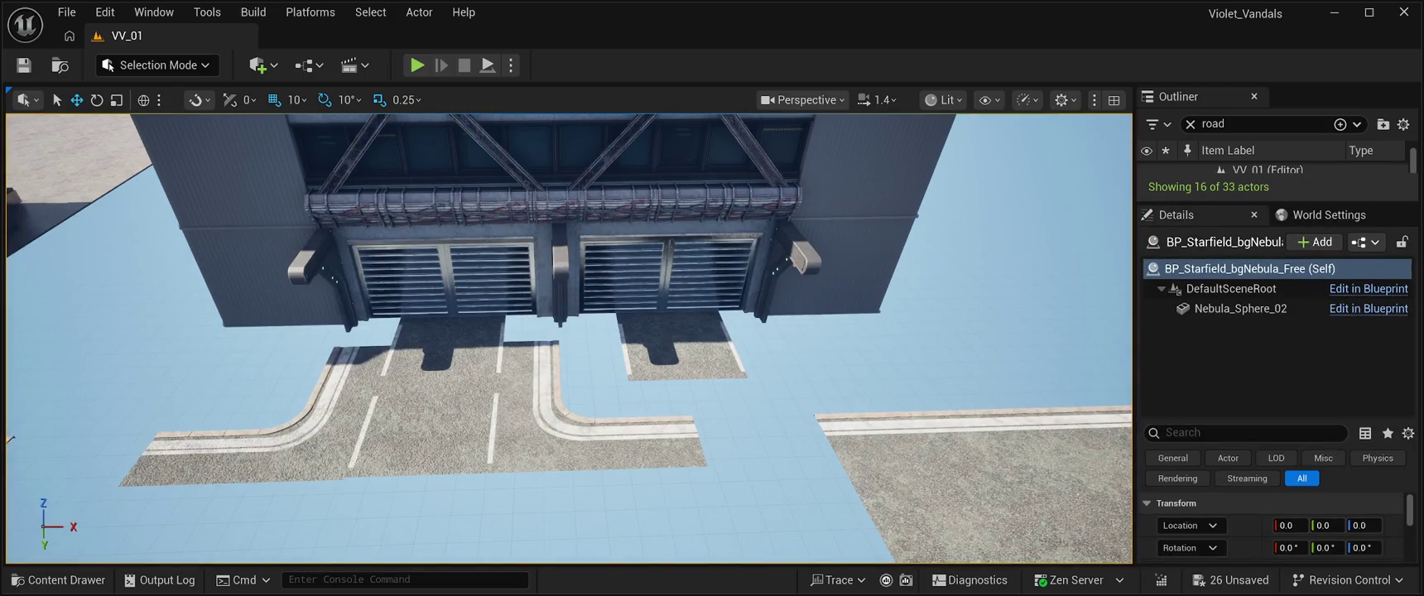
{"action": "key", "text": "Left"}
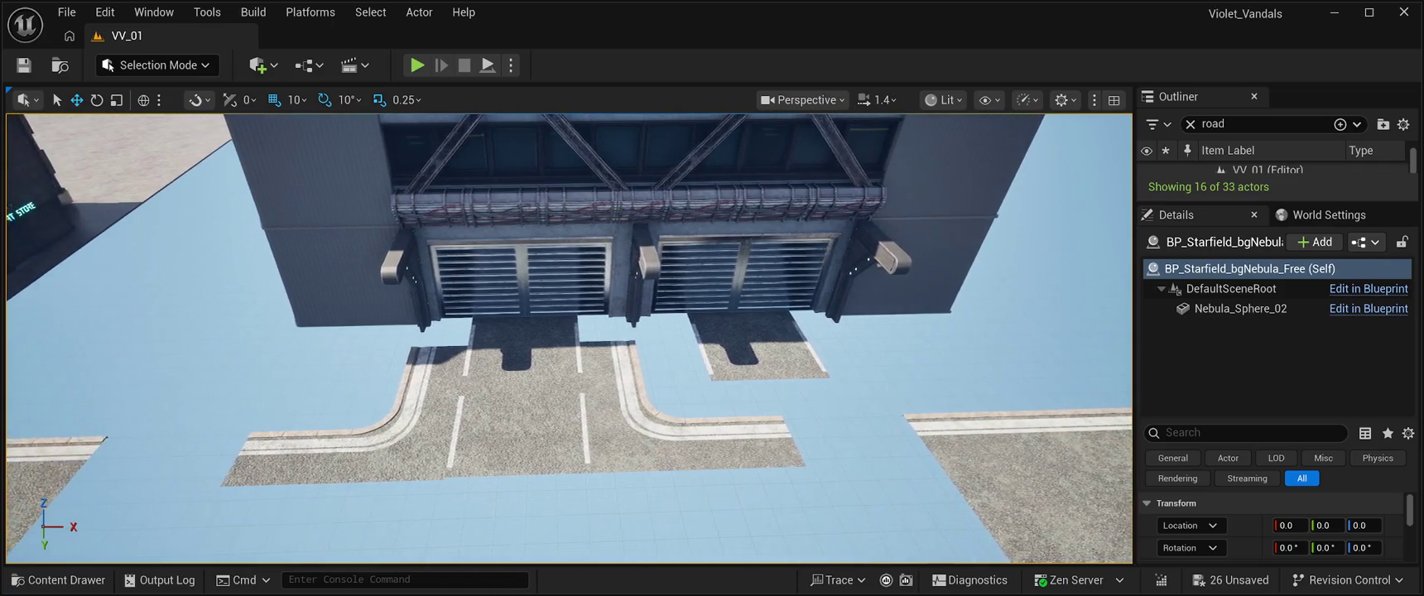
{"action": "left_click", "coordinate": [617, 439]}
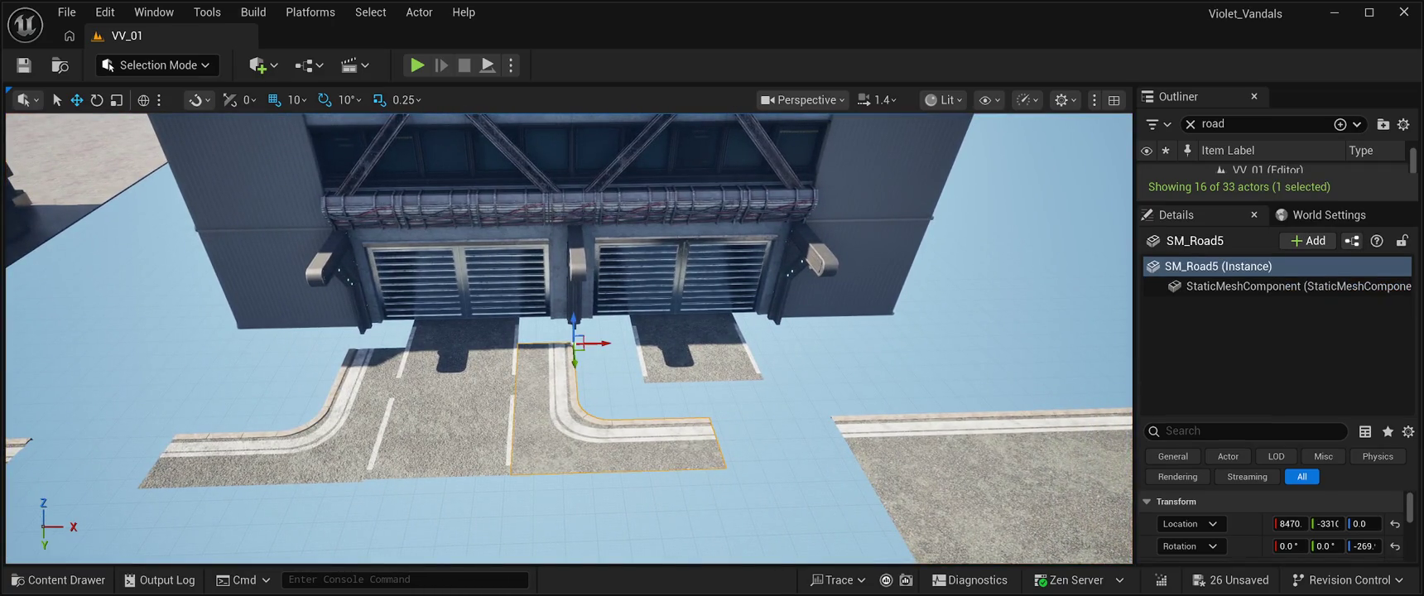
{"action": "mouse_move", "coordinate": [596, 344]}
{"action": "left_mouse_down"}
{"action": "mouse_move", "coordinate": [829, 346]}
{"action": "mouse_move", "coordinate": [812, 346]}
{"action": "left_mouse_up"}
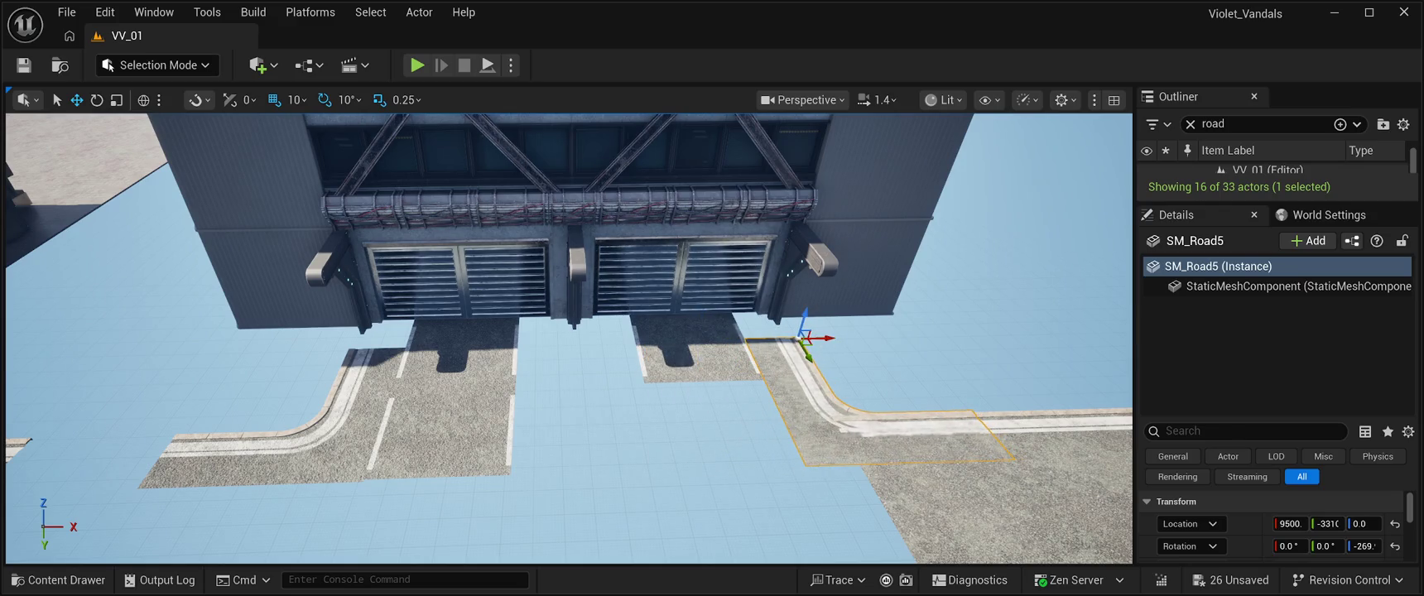
{"action": "key", "text": "Up"}
{"action": "left_click", "coordinate": [463, 497]}
{"action": "left_click_drag", "start_coordinate": [425, 456], "coordinate": [550, 454]}
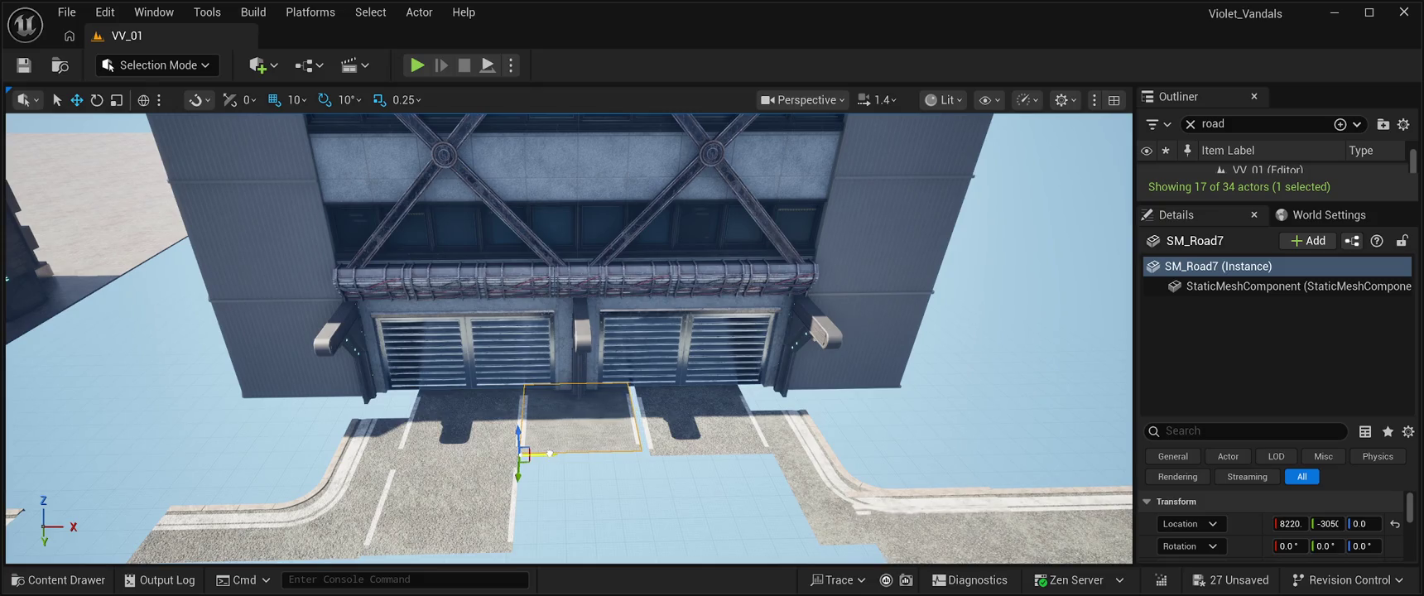
Shift SM_Road3 slightly left to close the seam between tiles.
{"action": "key", "text": "Up"}
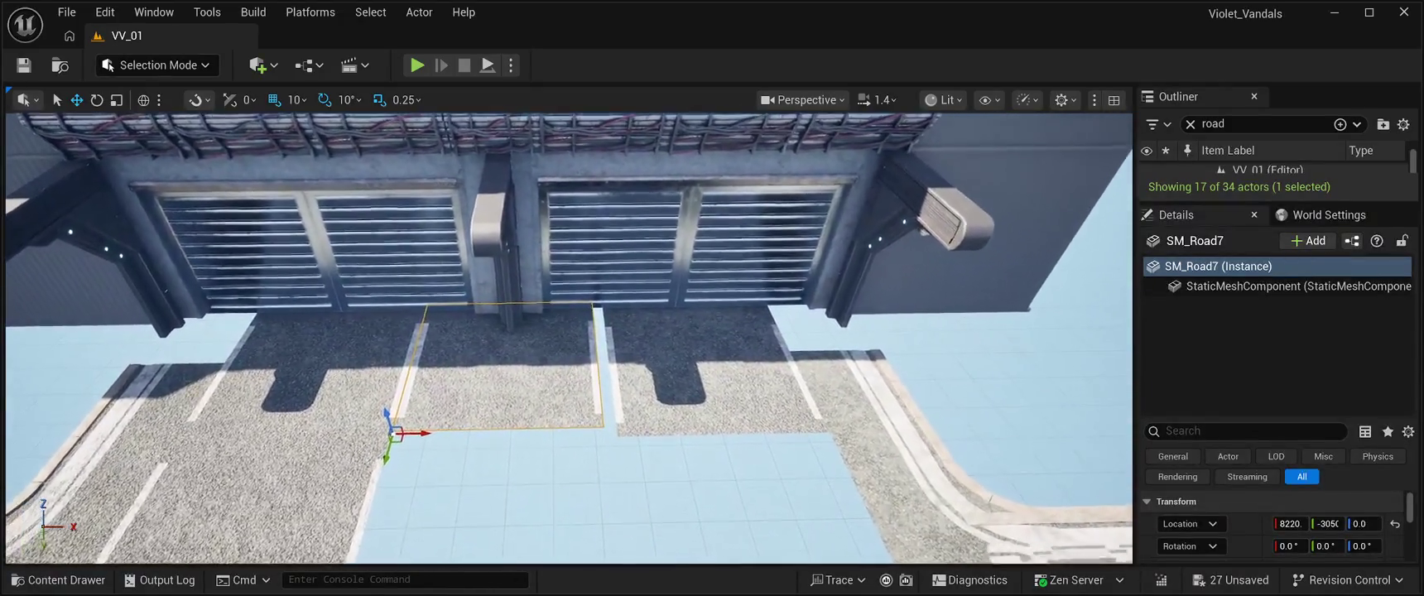
{"action": "key", "text": "Up"}
{"action": "left_click", "coordinate": [712, 373]}
{"action": "left_click_drag", "start_coordinate": [652, 440], "coordinate": [612, 456]}
{"action": "scroll", "coordinate": [568, 338], "scroll_direction": "down", "scroll_amount": 10}
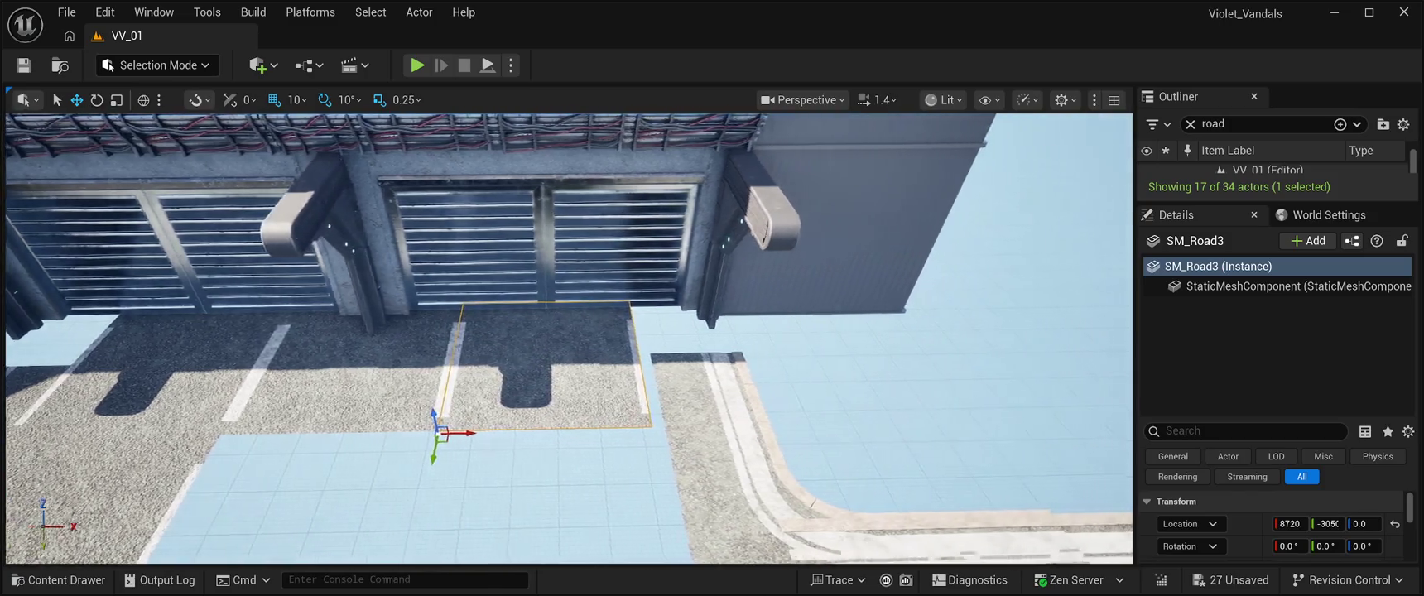
{"action": "scroll", "coordinate": [568, 338], "scroll_direction": "up", "scroll_amount": 10}
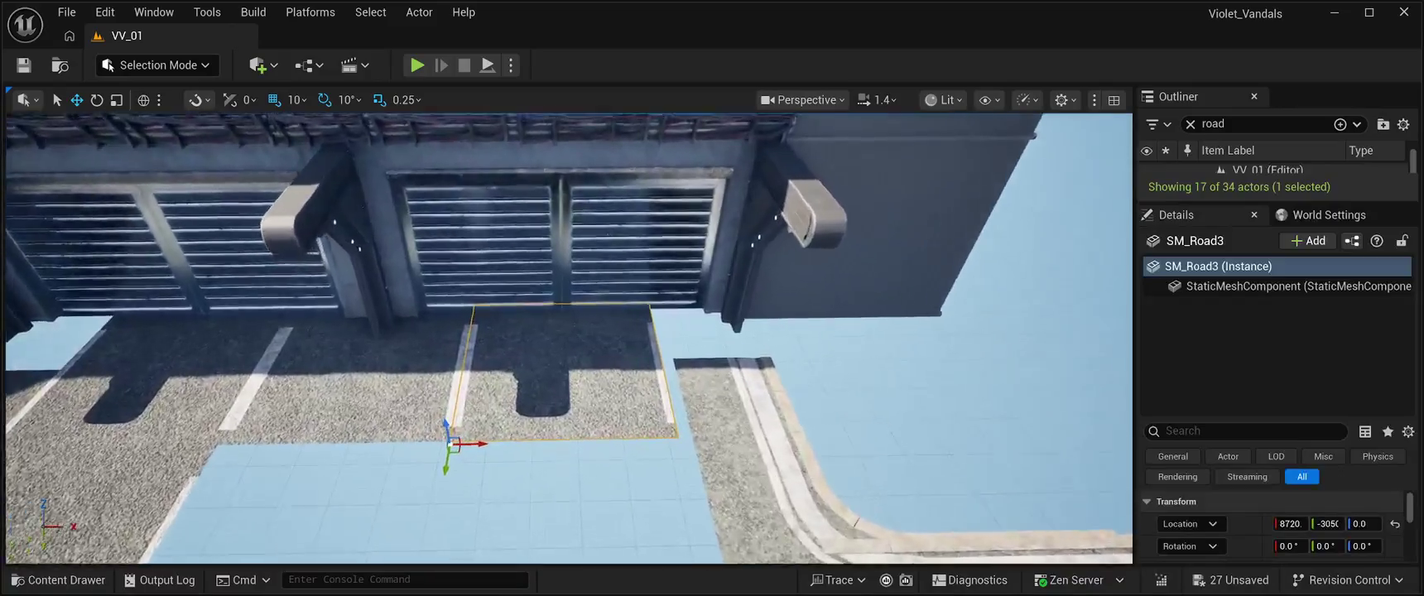
{"action": "scroll", "coordinate": [568, 338], "scroll_direction": "down", "scroll_amount": 10}
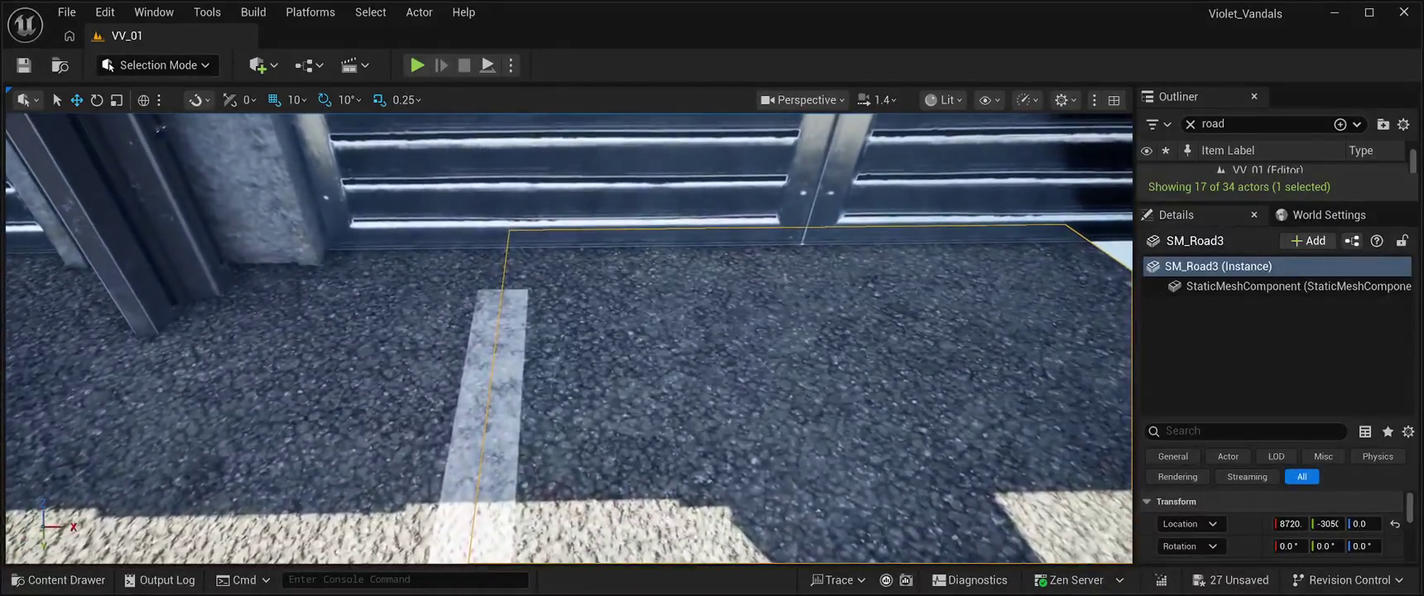
{"action": "key", "text": "a"}
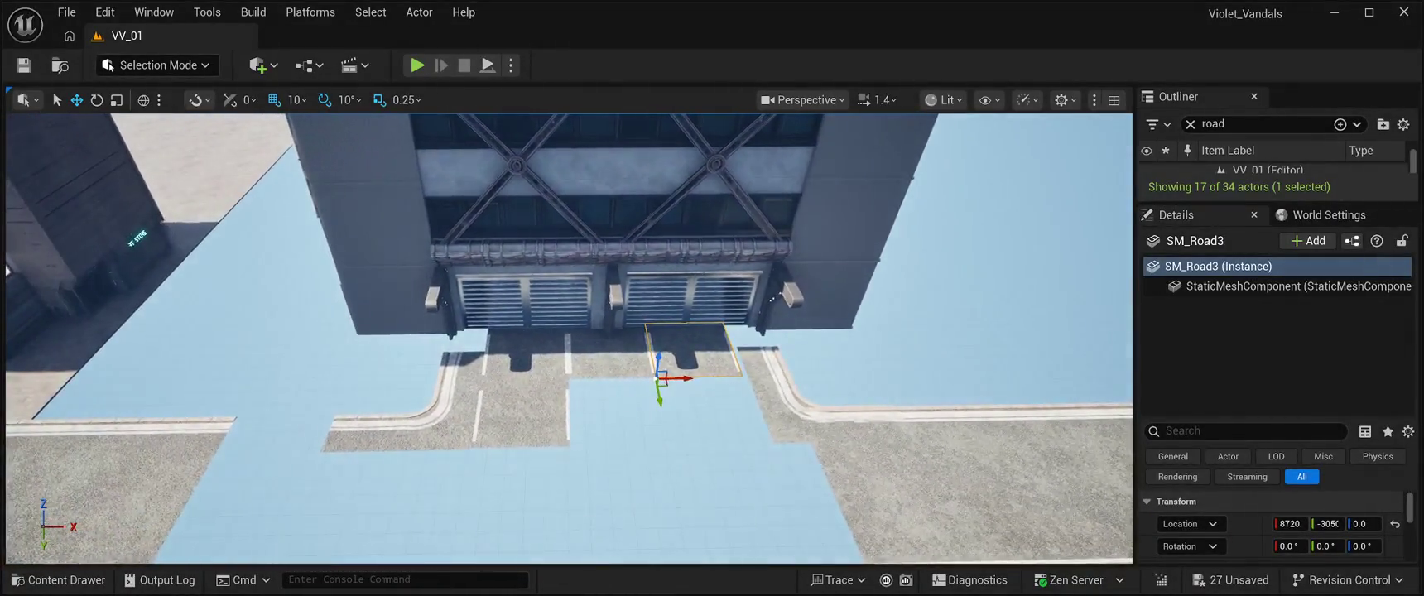
Delete SM_Road6 and then the six road tiles in front of the garage doors.
{"action": "left_click", "coordinate": [524, 412]}
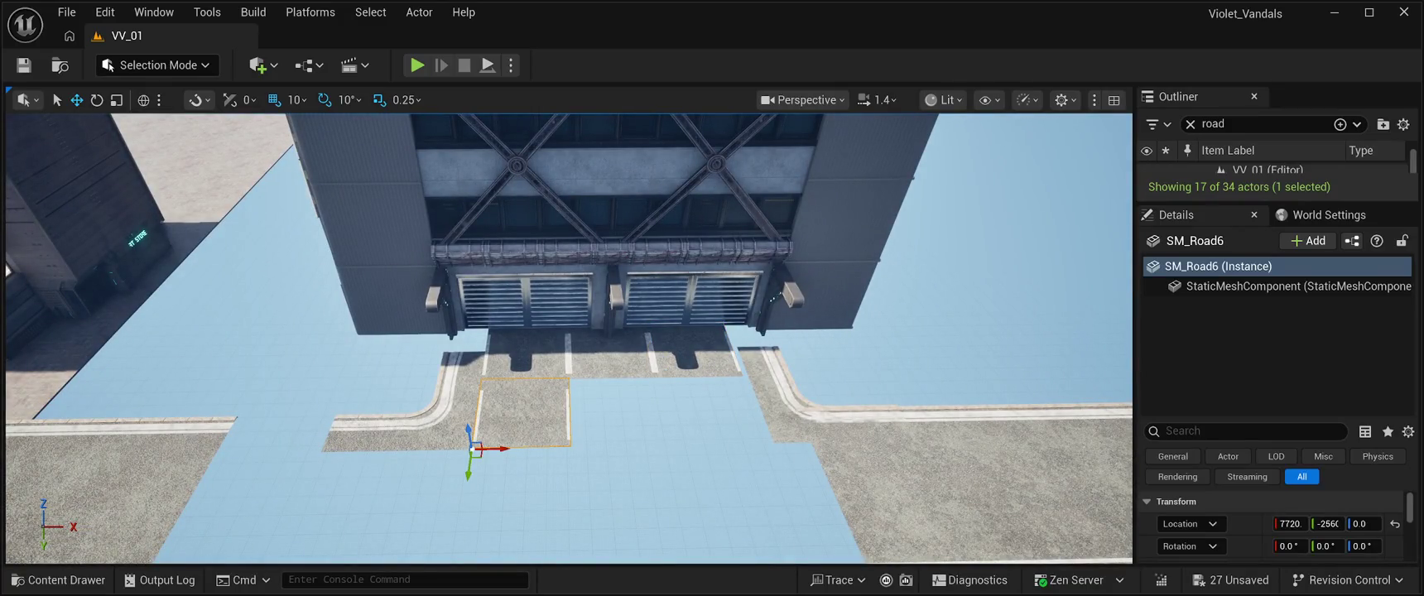
{"action": "key", "text": "Delete"}
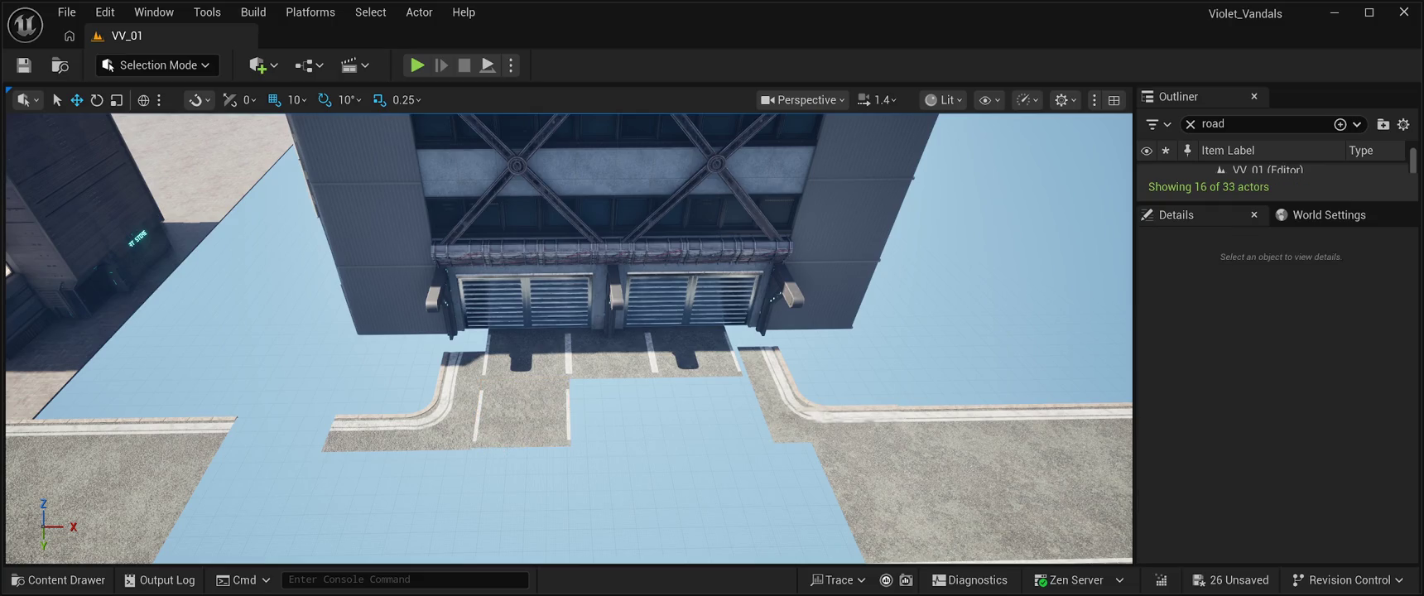
{"action": "left_click", "coordinate": [523, 411]}
{"action": "left_click", "coordinate": [524, 352], "text": "ctrl"}
{"action": "left_click", "coordinate": [605, 352], "text": "ctrl"}
{"action": "left_click", "coordinate": [692, 352], "text": "ctrl"}
{"action": "left_click", "coordinate": [828, 398], "text": "ctrl"}
{"action": "left_click", "coordinate": [390, 422], "text": "ctrl"}
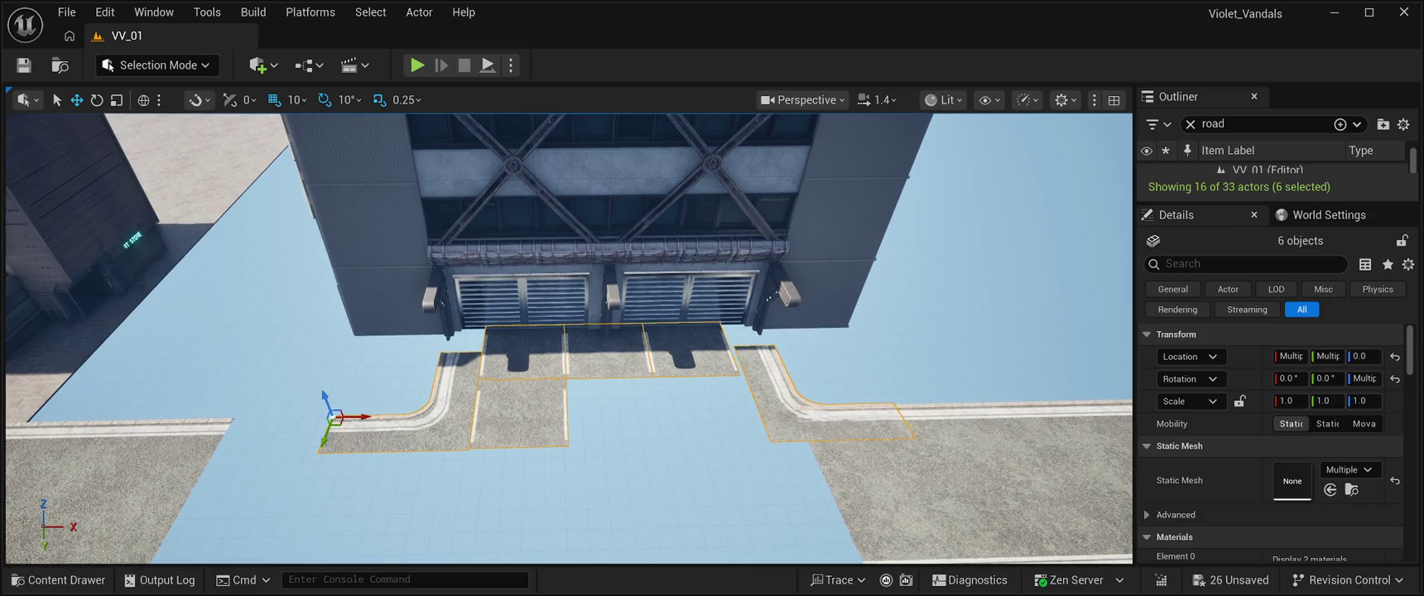
{"action": "key", "text": "Delete"}
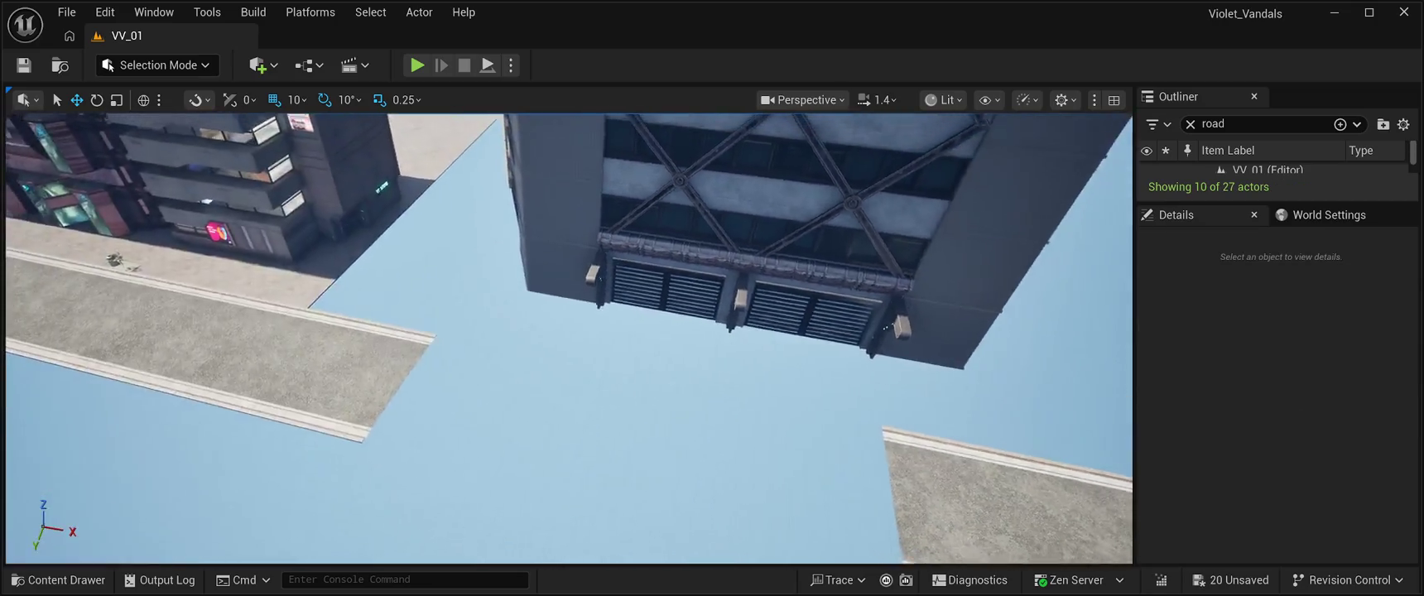
Paste an SM_RoadModuleVP32x road module and move it under the tall building.
{"action": "key", "text": "ctrl+v"}
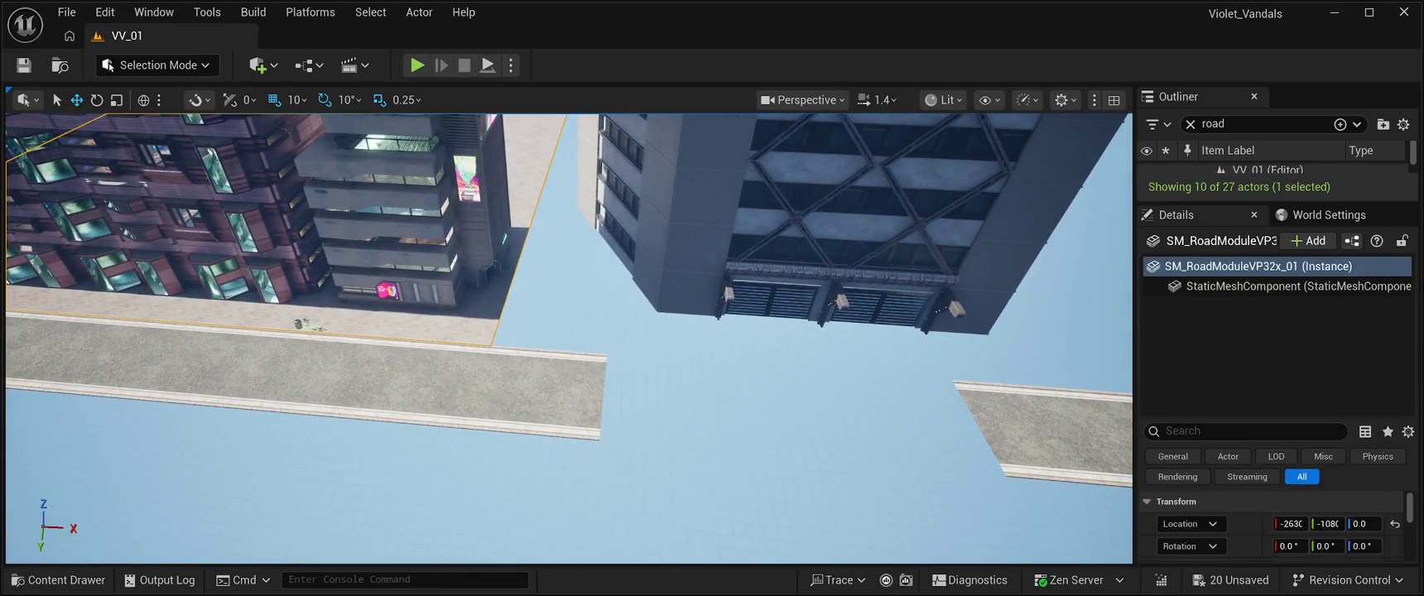
{"action": "scroll", "coordinate": [569, 338], "scroll_direction": "up", "scroll_amount": 5}
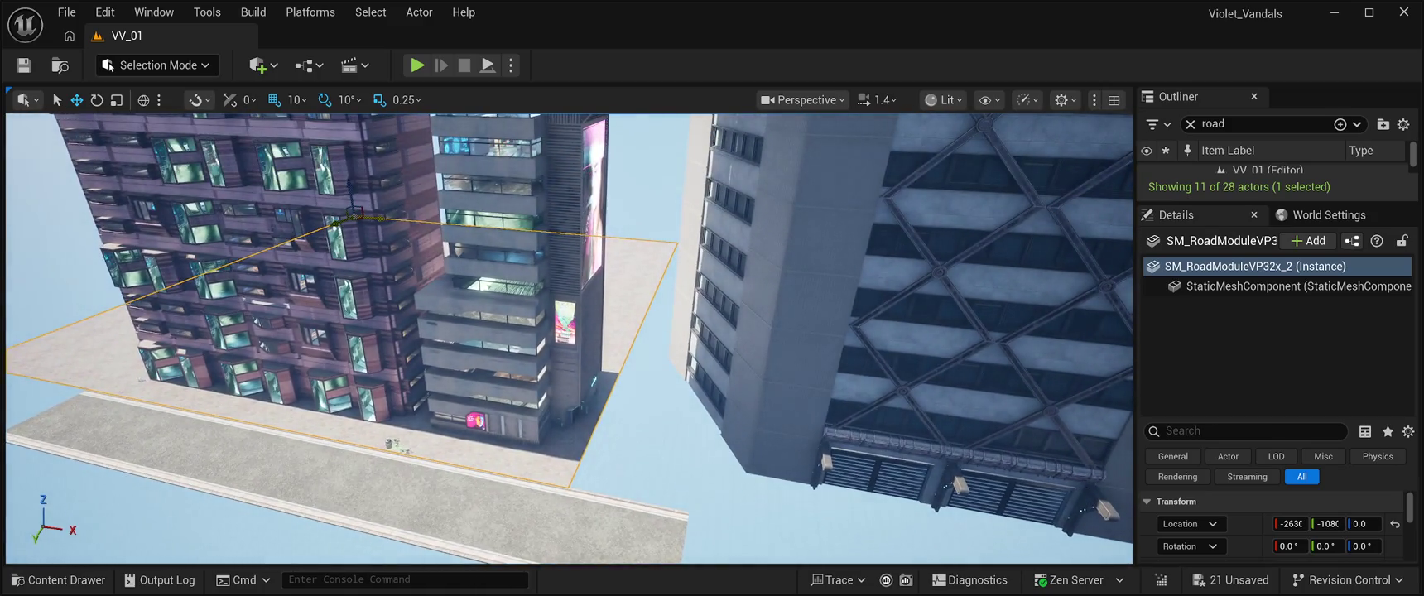
{"action": "mouse_move", "coordinate": [380, 218]}
{"action": "left_mouse_down"}
{"action": "mouse_move", "coordinate": [714, 308]}
{"action": "mouse_move", "coordinate": [733, 419]}
{"action": "left_mouse_up"}
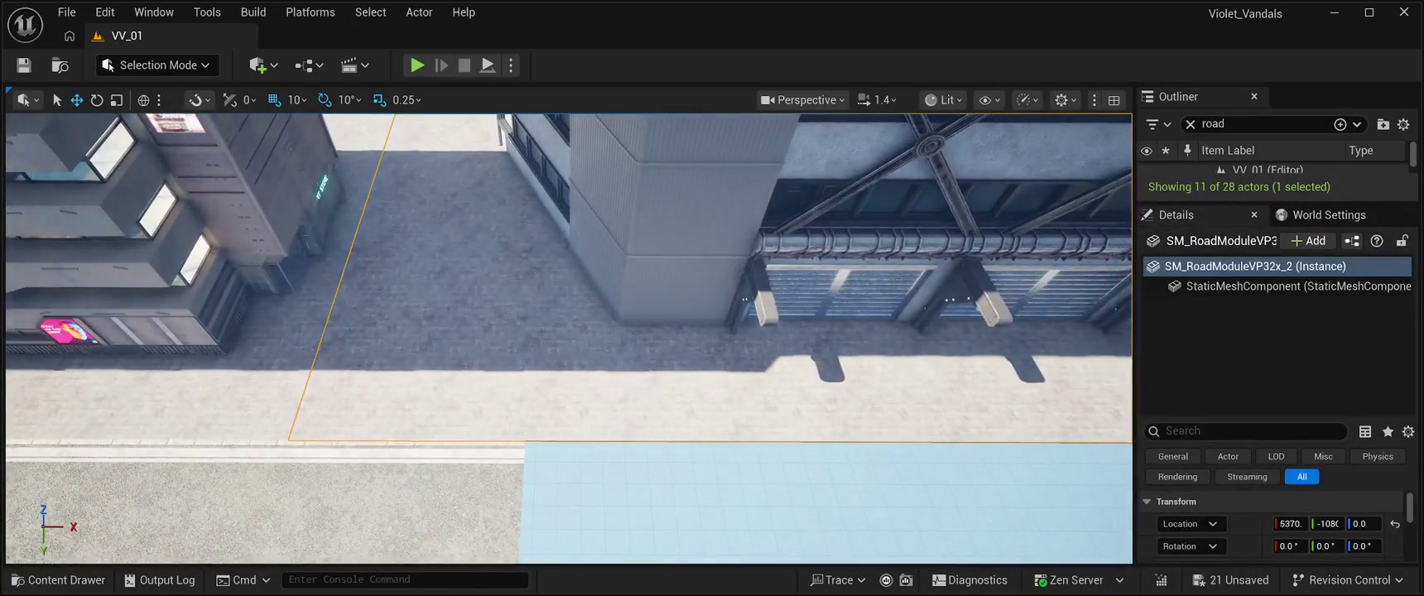
{"action": "left_click", "coordinate": [994, 207]}
{"action": "left_click_drag", "start_coordinate": [568, 340], "coordinate": [579, 373]}
Shift SM_Road_M5 and its neighbouring road piece along the street.
{"action": "left_click", "coordinate": [379, 376]}
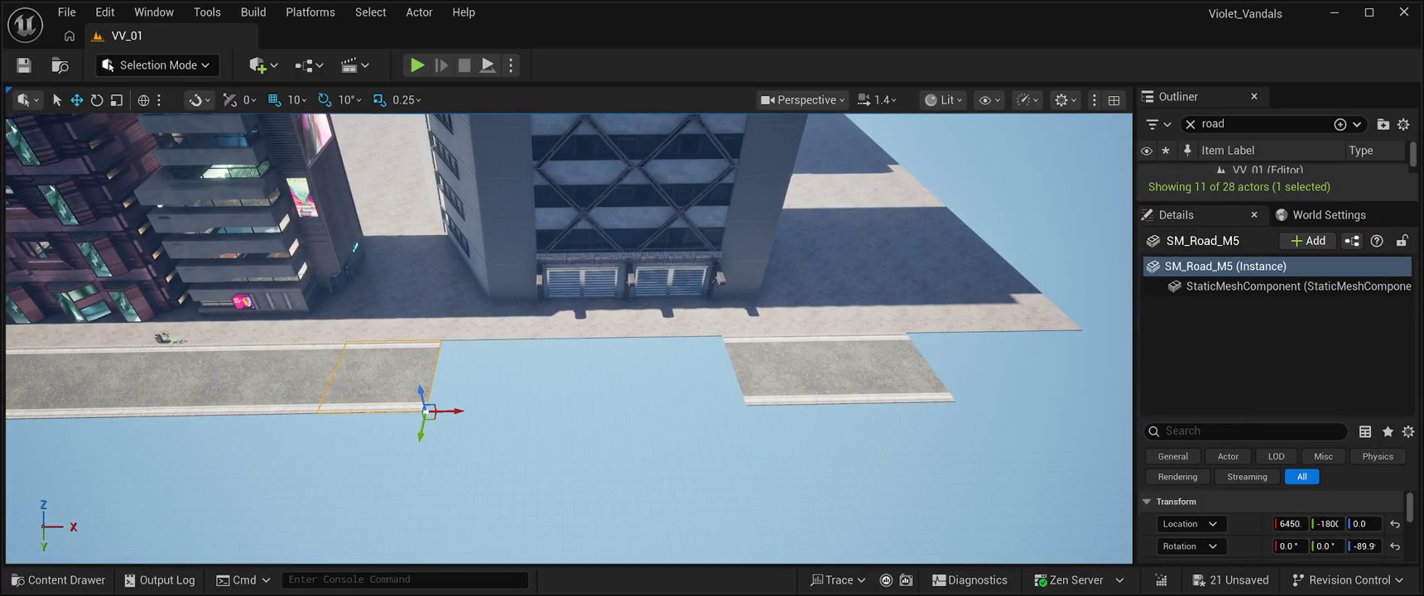
{"action": "left_click", "coordinate": [277, 377], "text": "ctrl"}
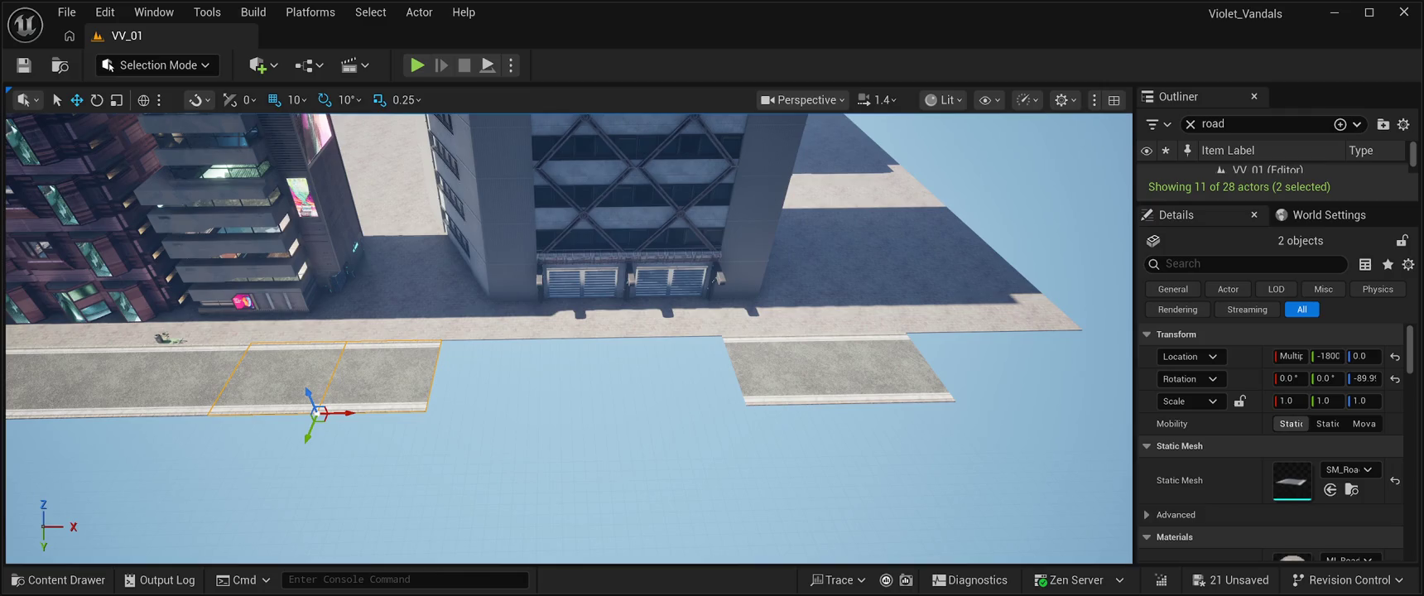
{"action": "mouse_move", "coordinate": [356, 413]}
{"action": "left_mouse_down"}
{"action": "mouse_move", "coordinate": [422, 414]}
{"action": "mouse_move", "coordinate": [359, 421]}
{"action": "left_mouse_up"}
Copy the SM_Road_M5 pair of road pieces further along the street.
{"action": "key", "text": "f"}
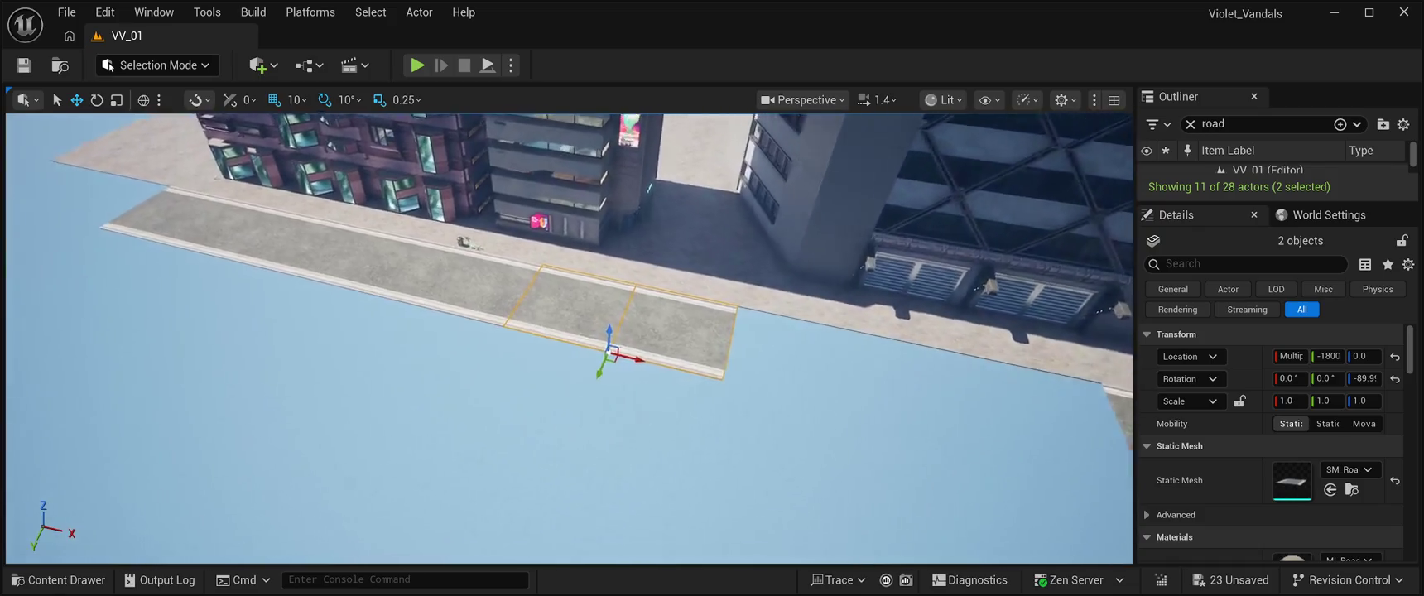
{"action": "left_click", "coordinate": [592, 298]}
{"action": "key", "text": "f"}
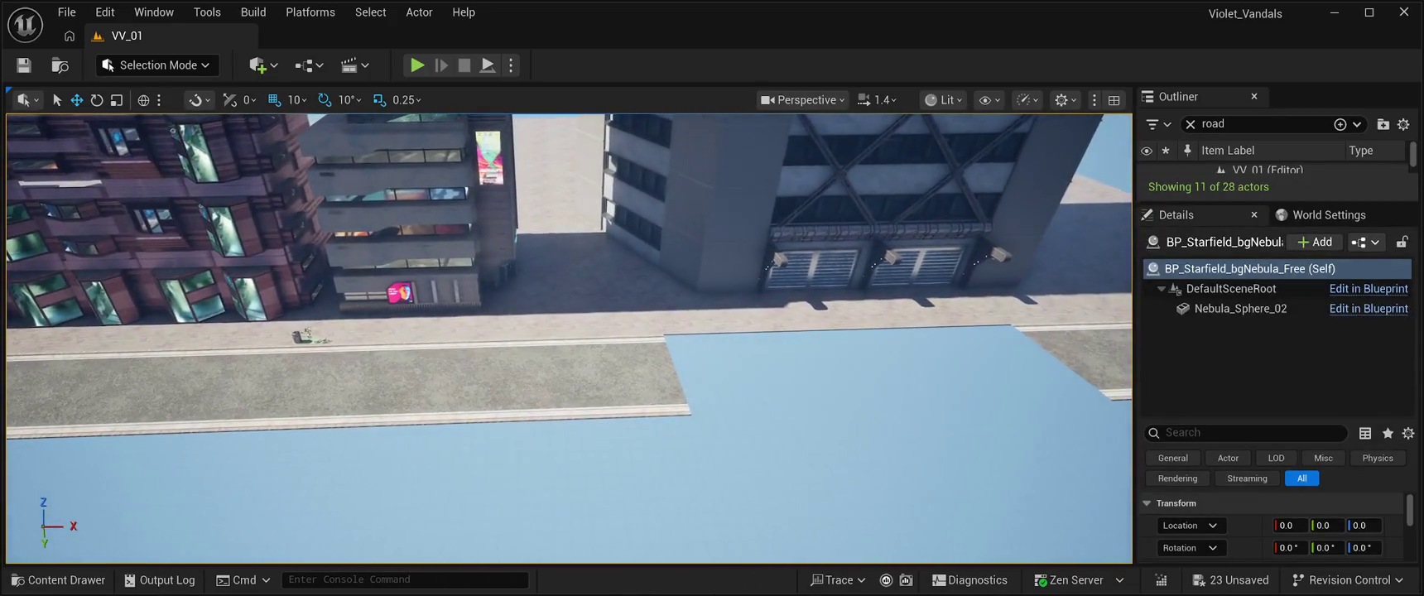
{"action": "key", "text": "ctrl+z"}
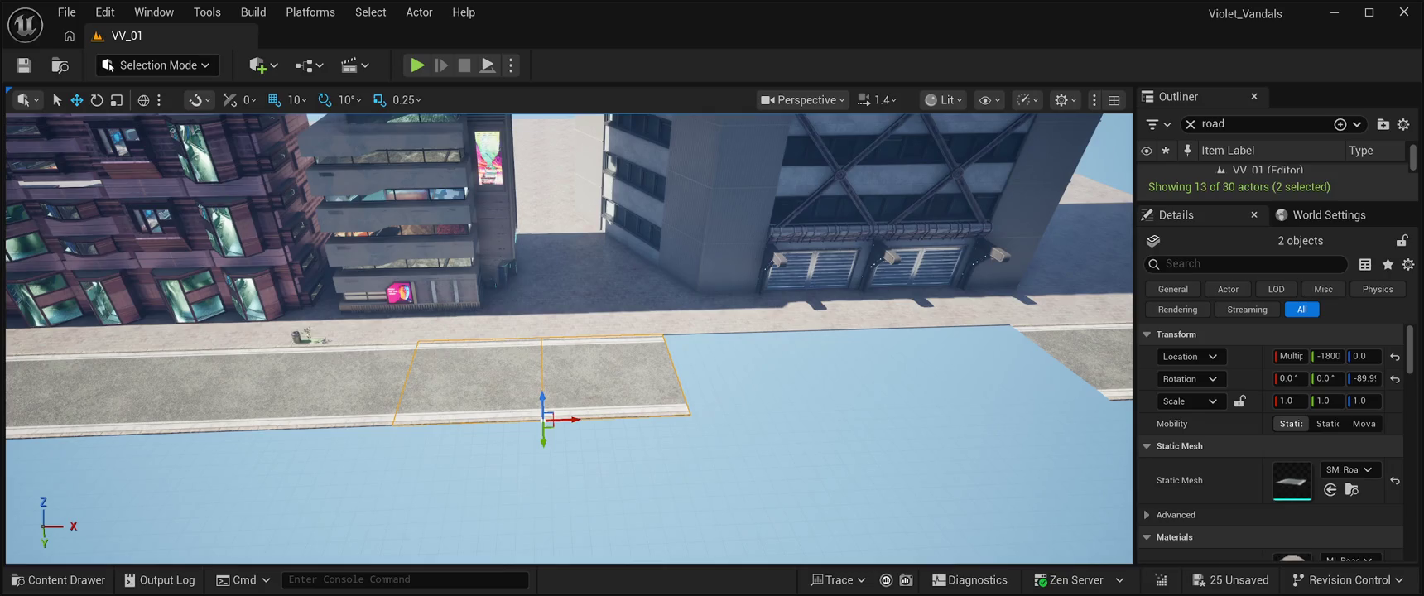
{"action": "left_click_drag", "start_coordinate": [571, 419], "coordinate": [864, 403]}
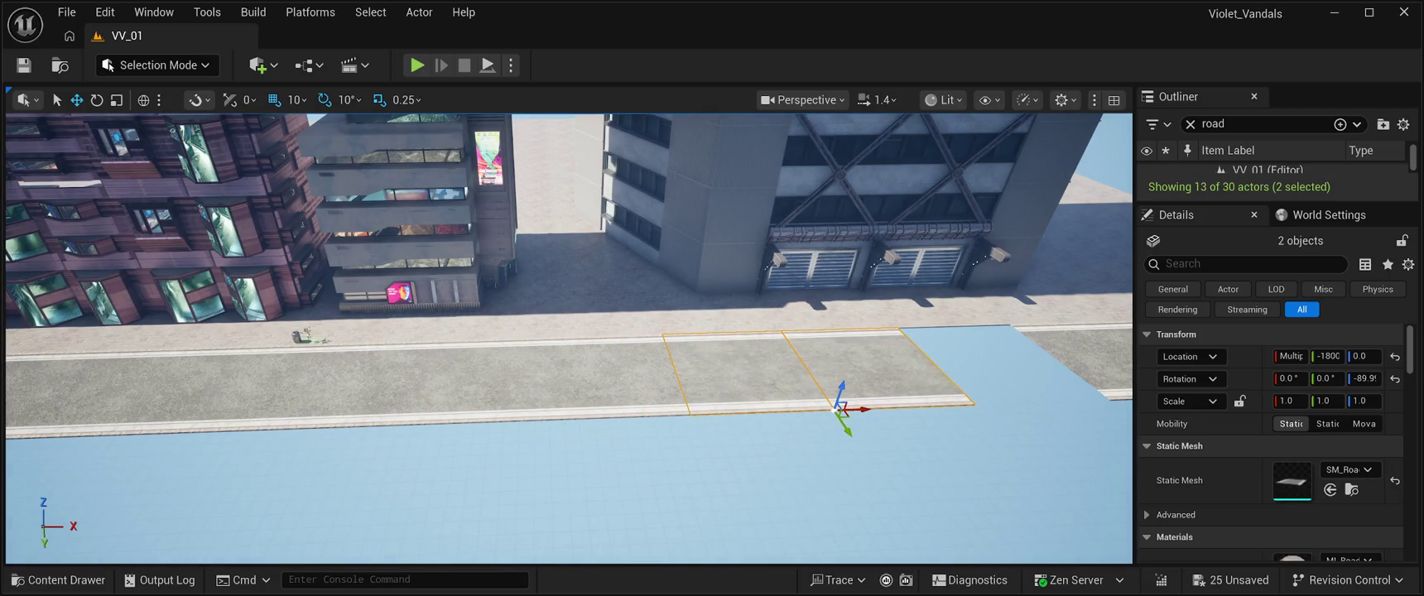
Move SM_Road_M10 right and add more road pieces so the street runs past the building.
{"action": "left_click", "coordinate": [740, 406]}
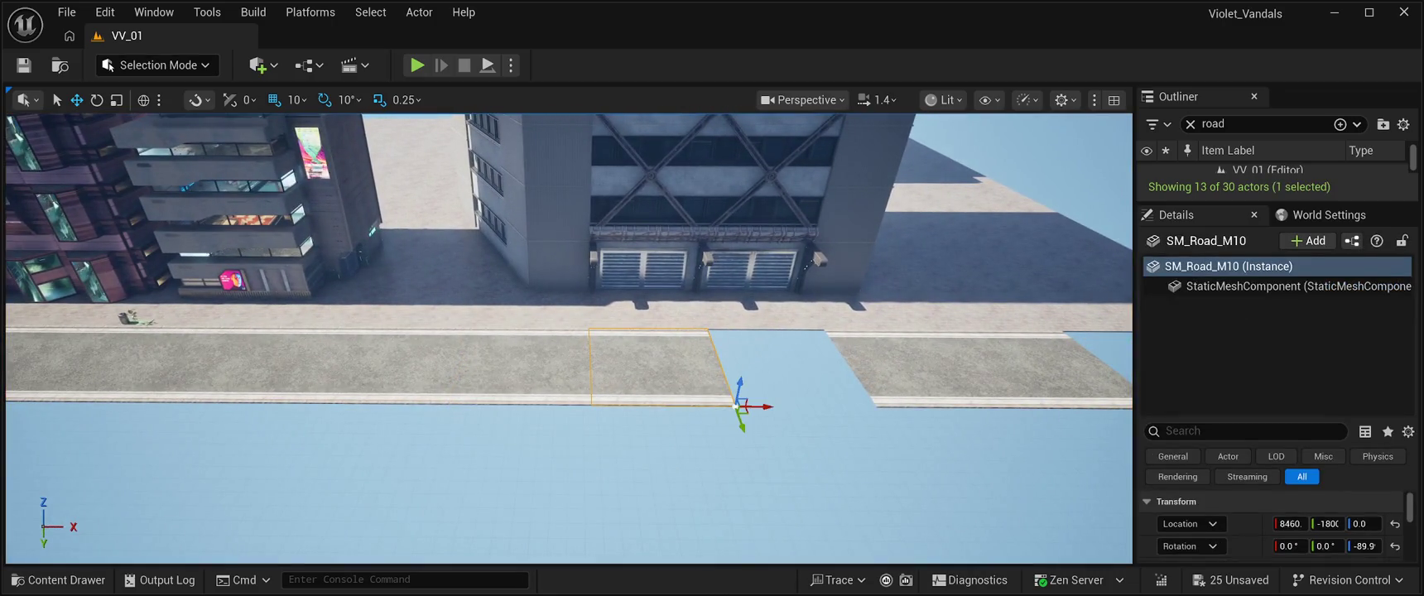
{"action": "left_click_drag", "start_coordinate": [754, 407], "coordinate": [910, 407]}
{"action": "left_click", "coordinate": [903, 447]}
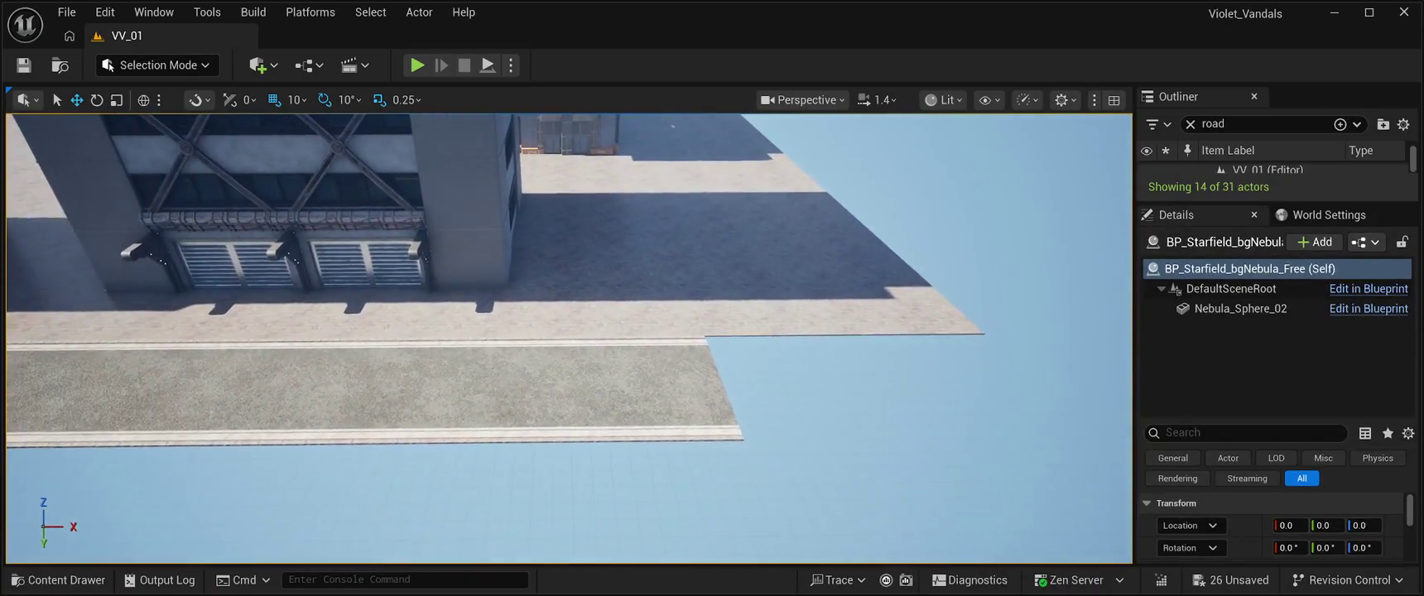
{"action": "left_click", "coordinate": [650, 390]}
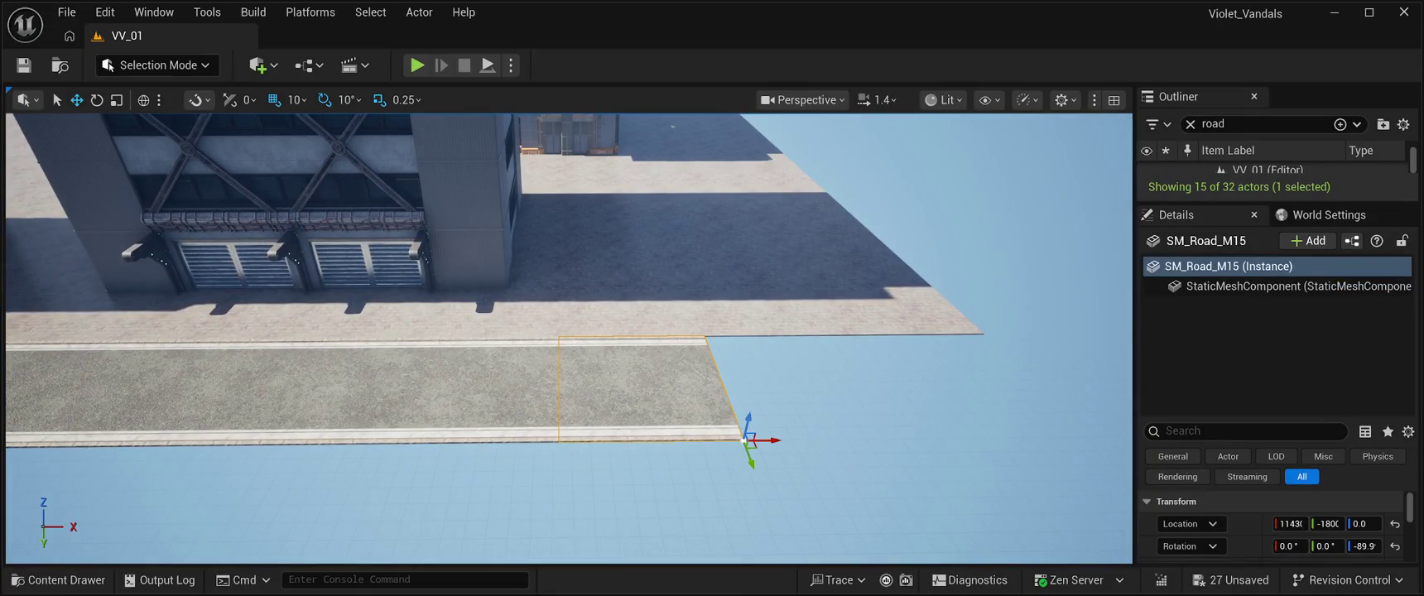
{"action": "left_click_drag", "start_coordinate": [762, 440], "coordinate": [963, 428]}
{"action": "left_click_drag", "start_coordinate": [994, 248], "coordinate": [1077, 248]}
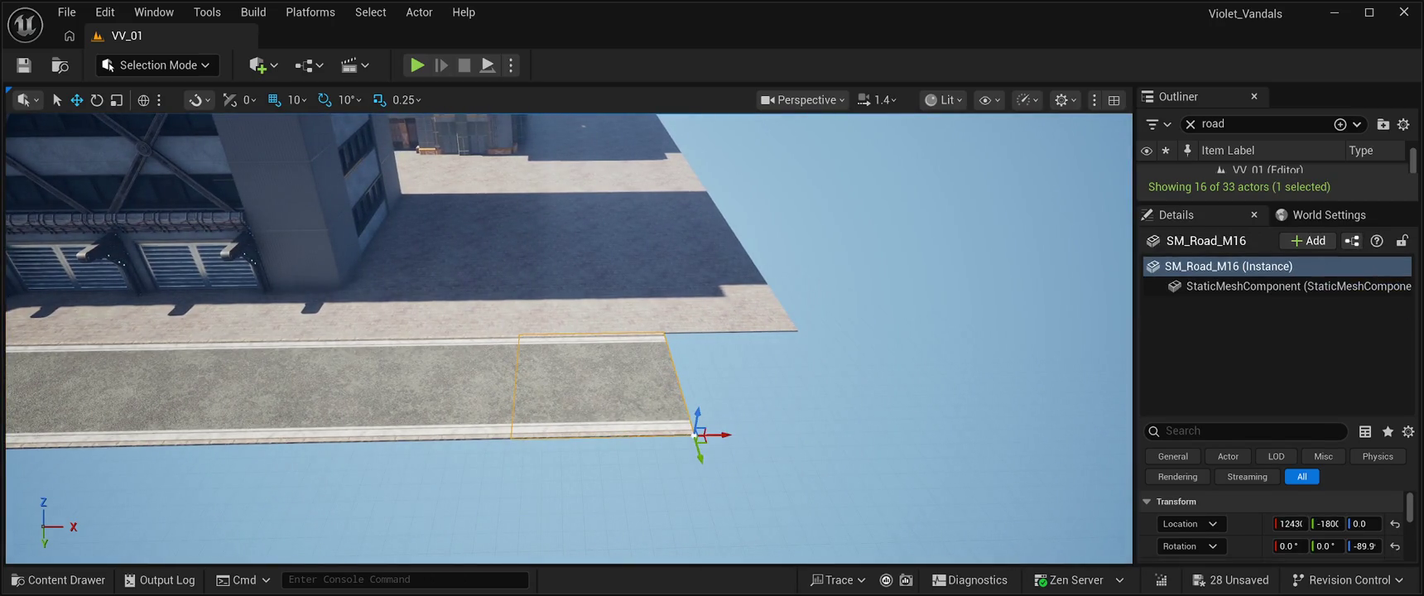
{"action": "left_click_drag", "start_coordinate": [721, 435], "coordinate": [756, 432]}
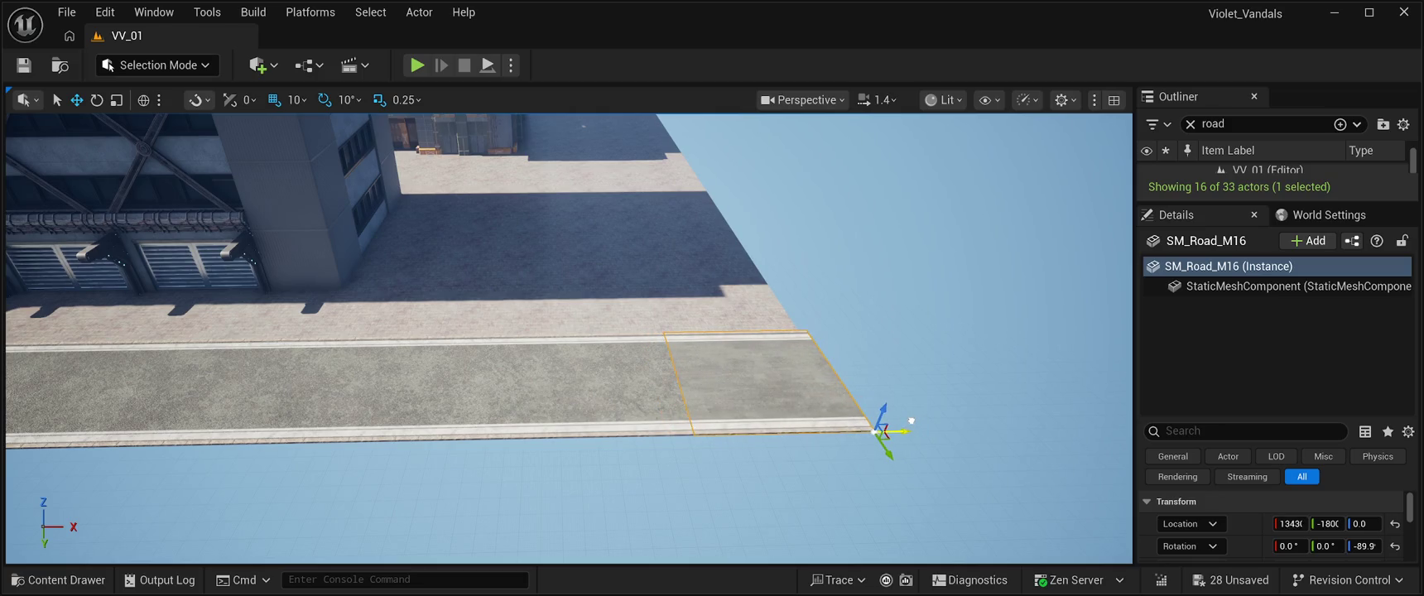
{"action": "mouse_move", "coordinate": [994, 248]}
{"action": "left_mouse_down"}
{"action": "mouse_move", "coordinate": [778, 249]}
{"action": "mouse_move", "coordinate": [712, 207]}
{"action": "mouse_move", "coordinate": [778, 174]}
{"action": "mouse_move", "coordinate": [778, 240]}
{"action": "left_mouse_up"}
Delete the BP_SkyScraper06 tower along the street and bring the road meshes back up.
{"action": "key", "text": "d"}
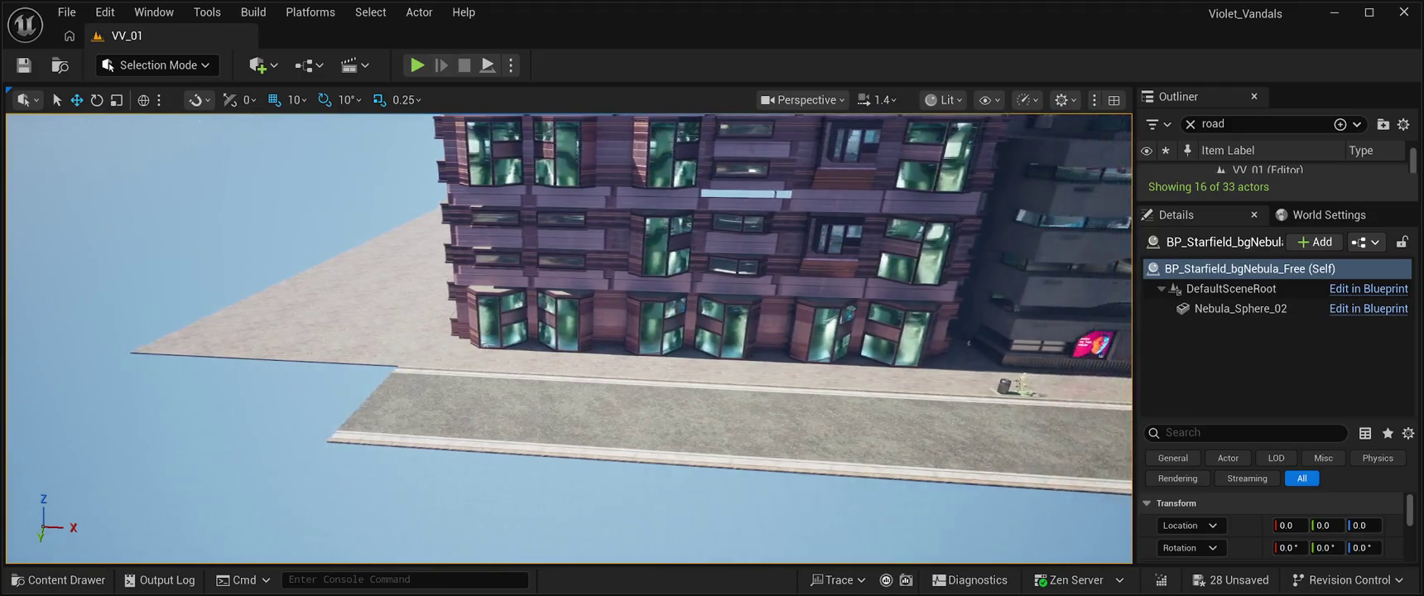
{"action": "key", "text": "d"}
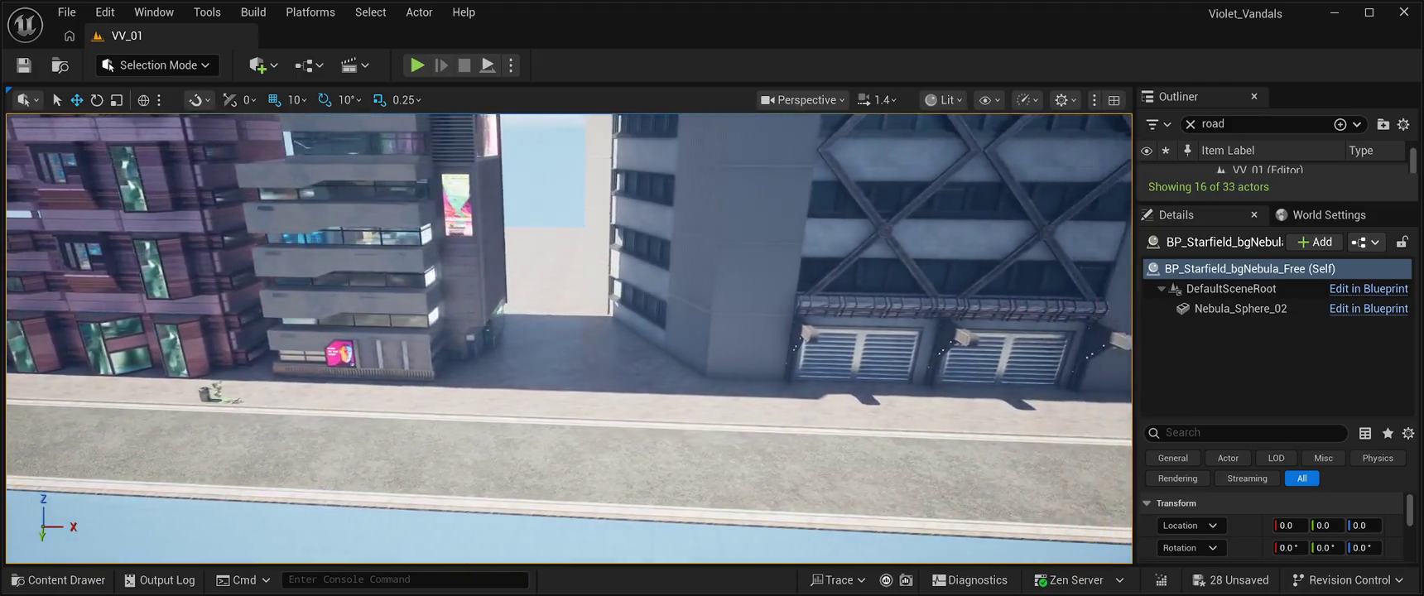
{"action": "key", "text": "w"}
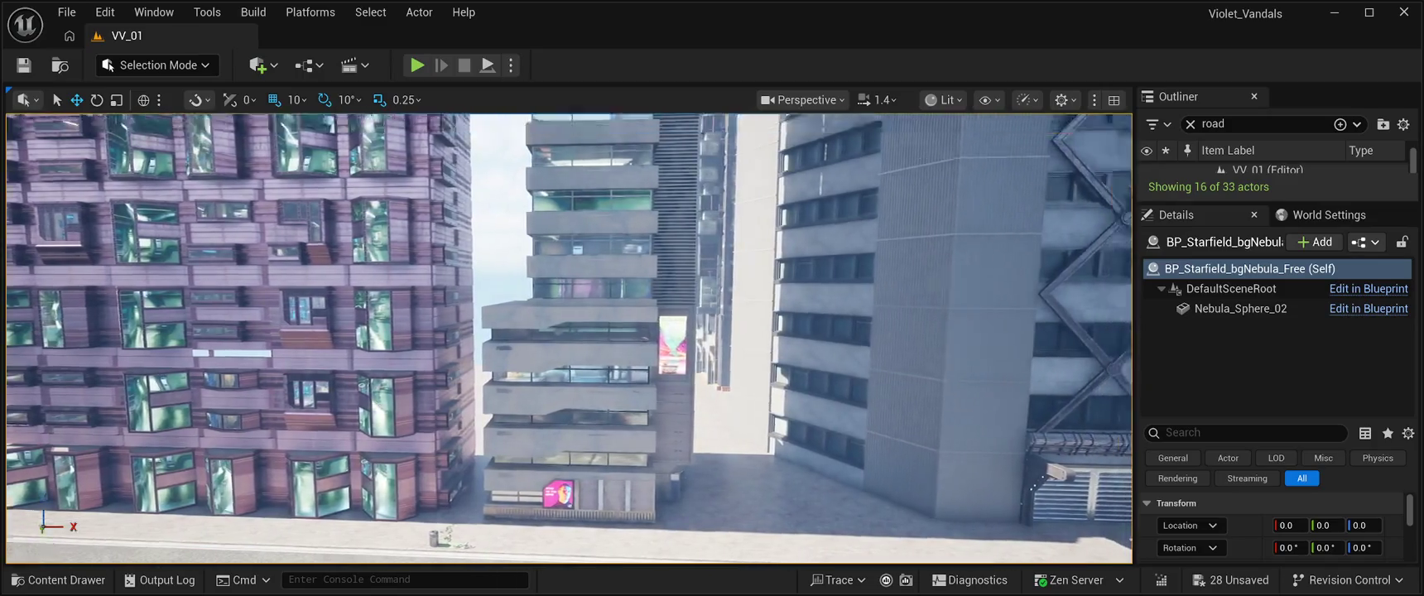
{"action": "key", "text": "w"}
{"action": "left_click", "coordinate": [729, 372]}
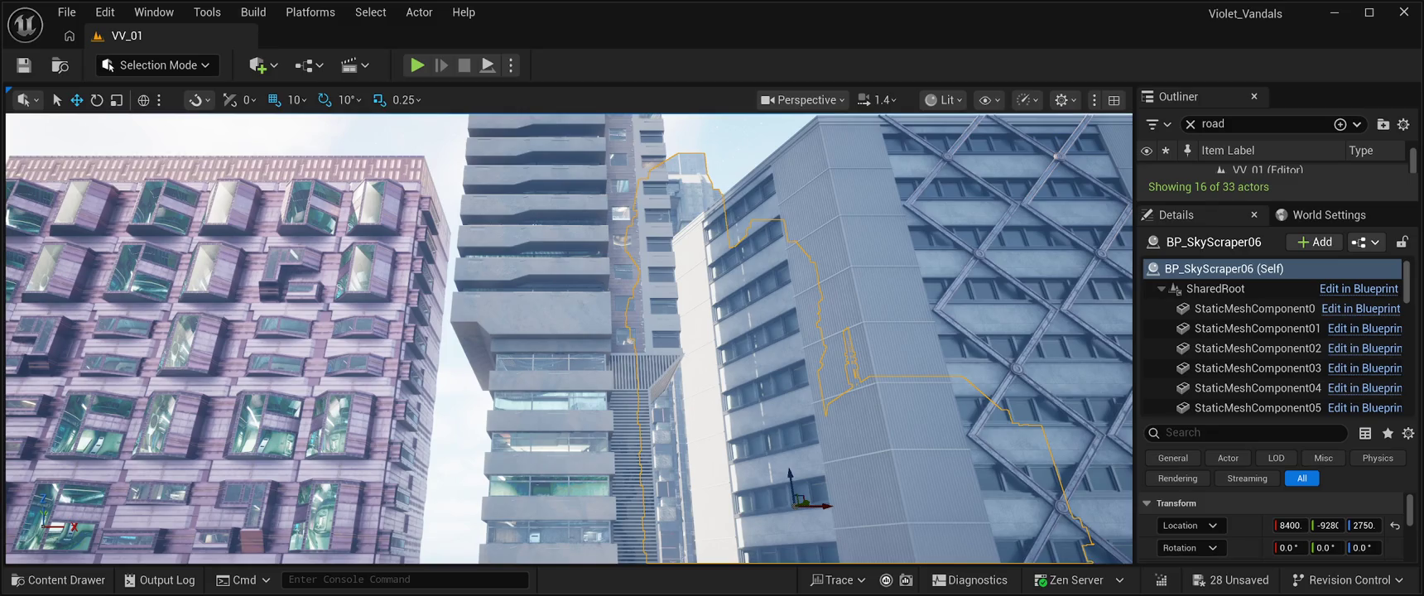
{"action": "key", "text": "Delete"}
{"action": "key", "text": "s"}
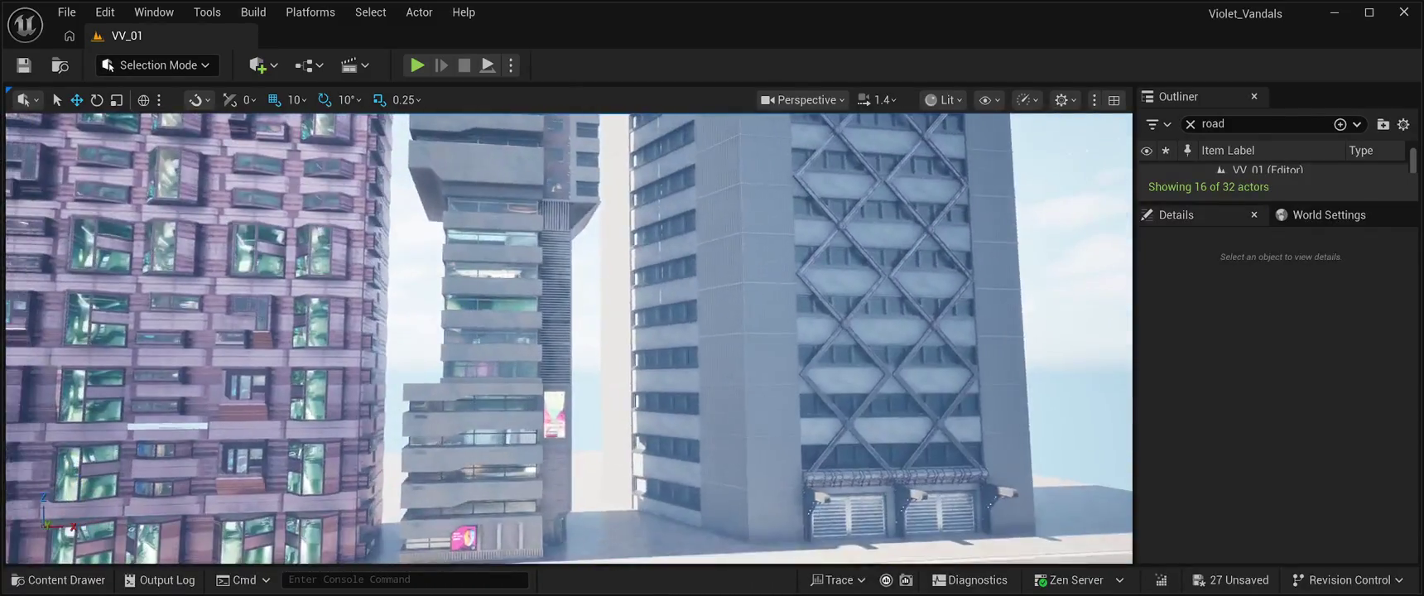
{"action": "left_click", "coordinate": [58, 580]}
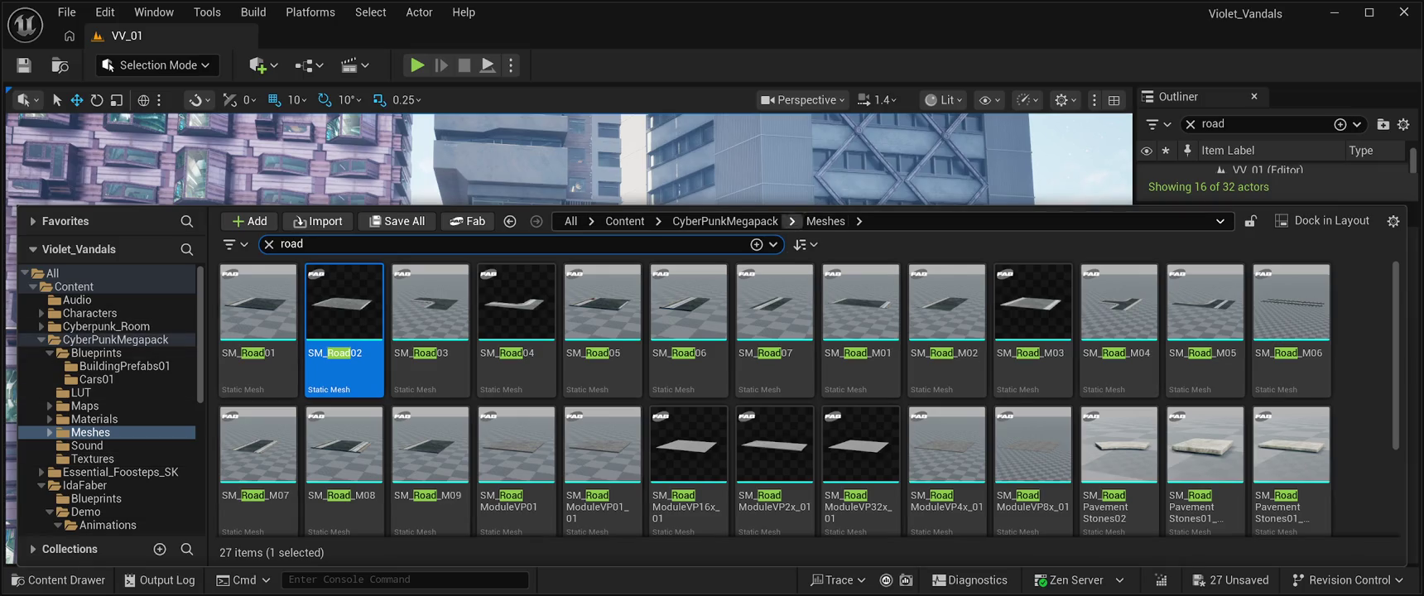
Show CyberPunkMegapack Blueprints with the 'road' filter cleared and pick CP_RastaurantPF01.
{"action": "left_click", "coordinate": [725, 221]}
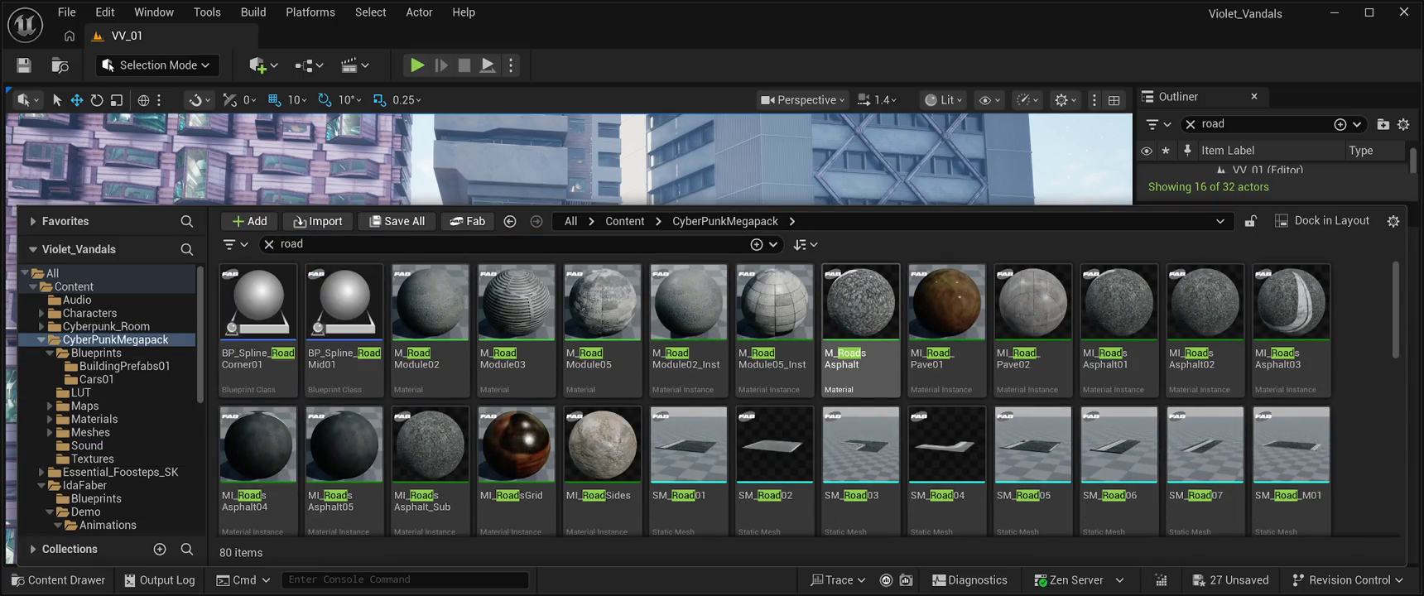
{"action": "left_click", "coordinate": [95, 353]}
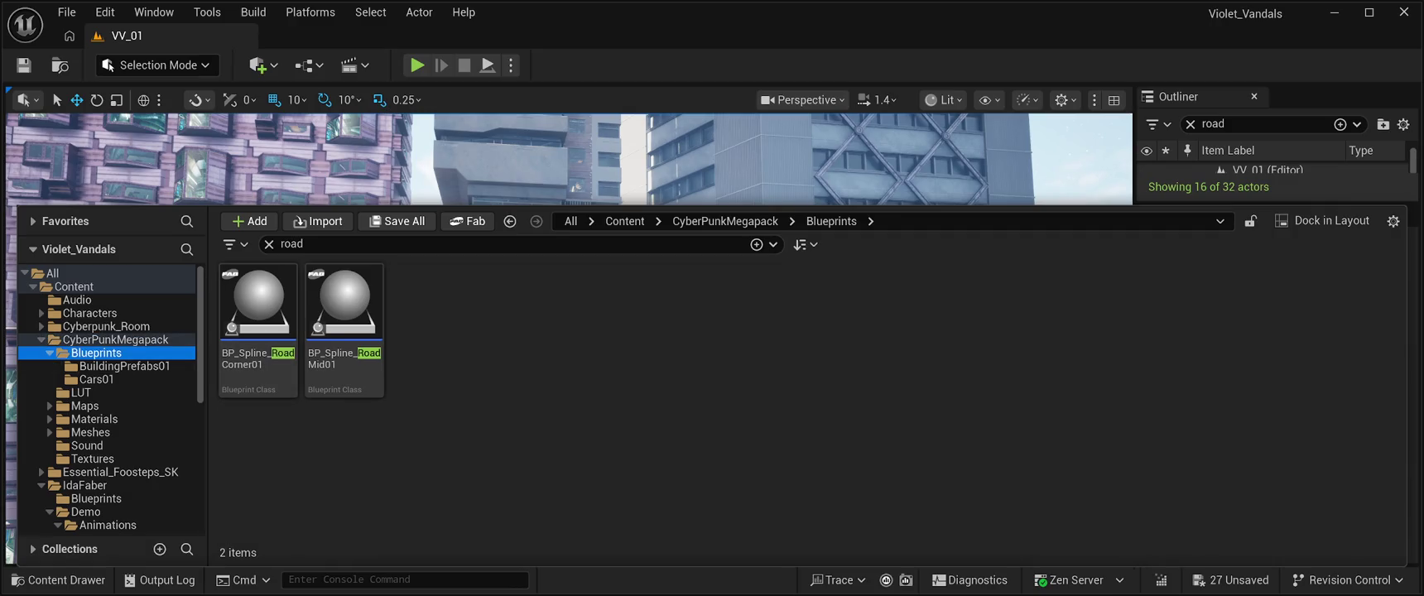
{"action": "double_click", "coordinate": [292, 244]}
{"action": "key", "text": "BackSpace"}
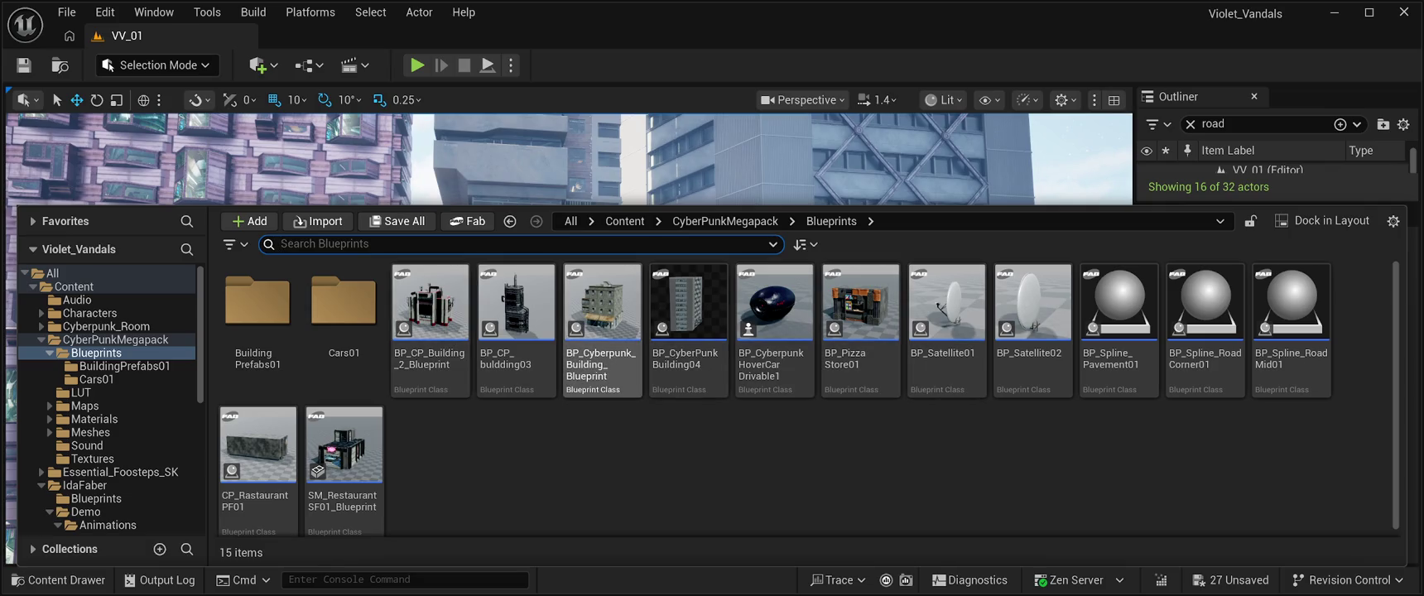
{"action": "left_click", "coordinate": [282, 243]}
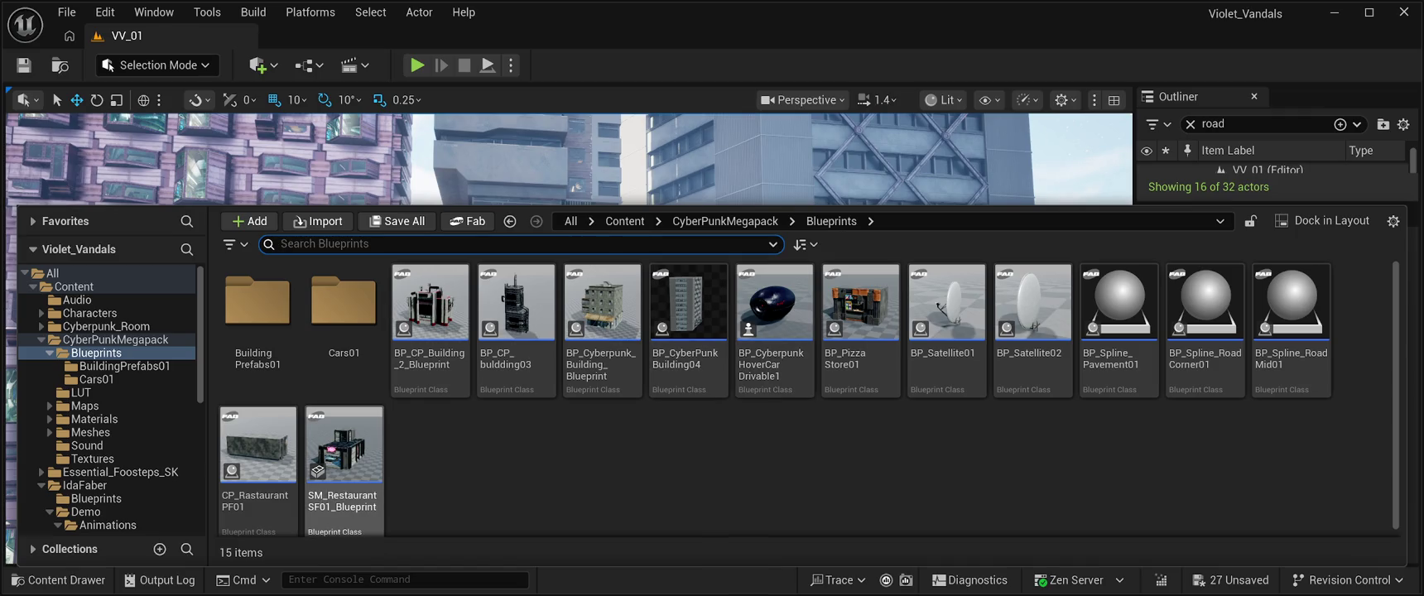
{"action": "left_click", "coordinate": [259, 447]}
{"action": "key", "text": "ctrl+space"}
Drop CP_RastaurantPF01 into the level, lower it to Z 260, and rotate it 90 degrees.
{"action": "mouse_move", "coordinate": [952, 423]}
{"action": "left_mouse_down"}
{"action": "mouse_move", "coordinate": [994, 497]}
{"action": "mouse_move", "coordinate": [1036, 506]}
{"action": "left_mouse_up"}
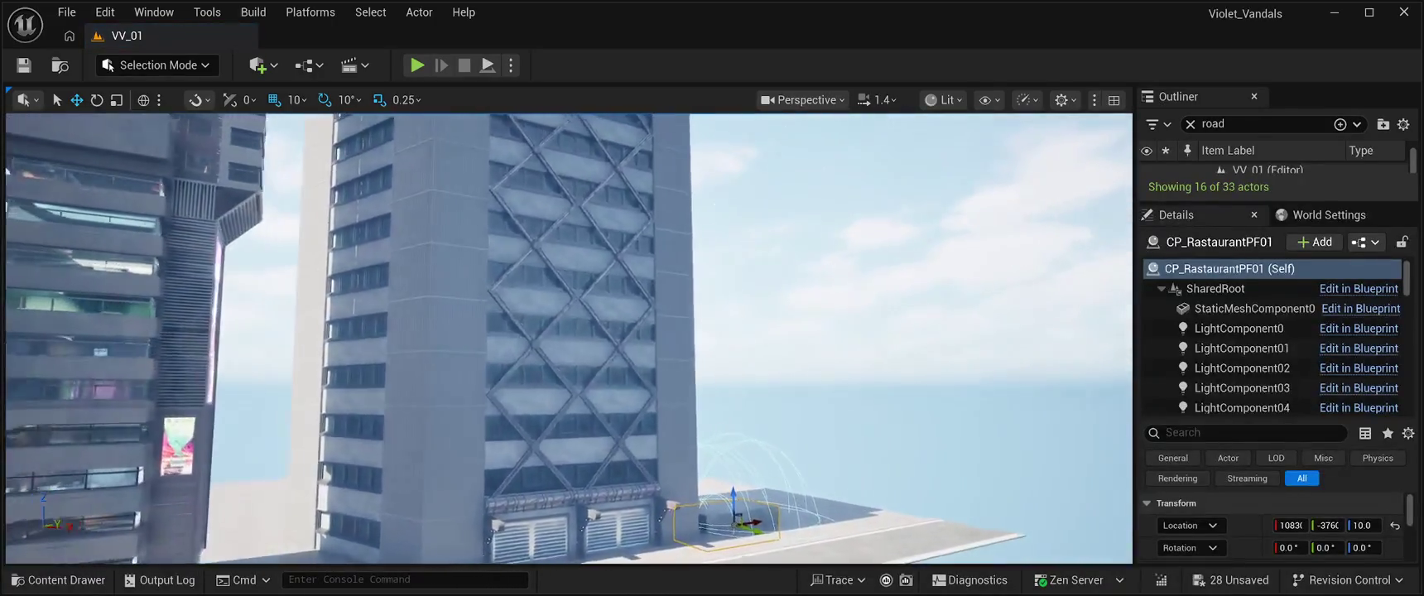
{"action": "key", "text": "s"}
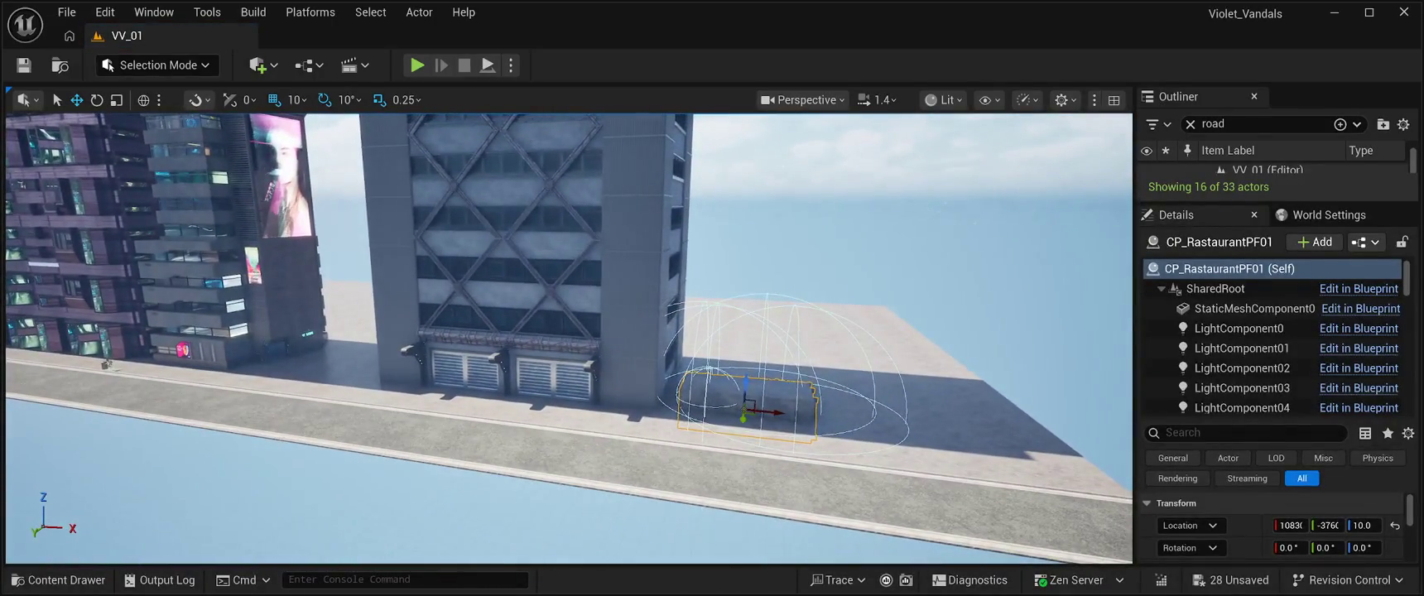
{"action": "left_click_drag", "start_coordinate": [745, 390], "coordinate": [747, 382]}
{"action": "mouse_move", "coordinate": [748, 352]}
{"action": "left_mouse_down"}
{"action": "mouse_move", "coordinate": [748, 370]}
{"action": "mouse_move", "coordinate": [822, 400]}
{"action": "mouse_move", "coordinate": [314, 354]}
{"action": "left_mouse_up"}
{"action": "key", "text": "w"}
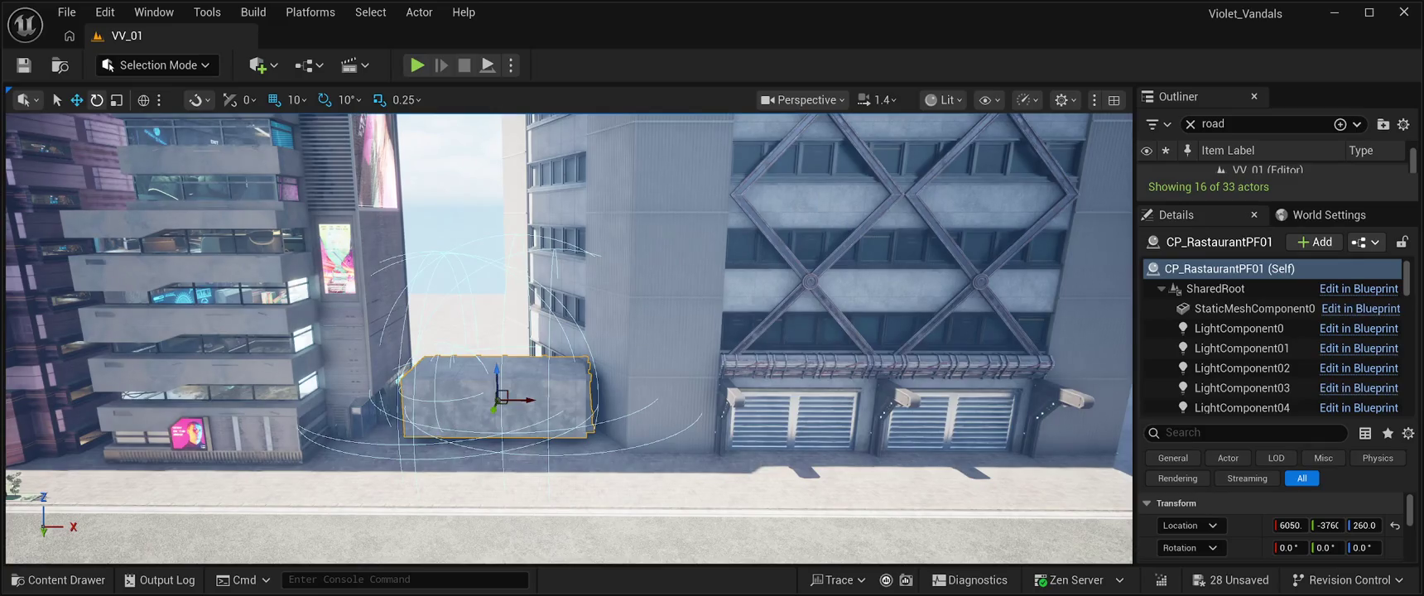
{"action": "key", "text": "e"}
{"action": "left_click_drag", "start_coordinate": [534, 385], "coordinate": [541, 424]}
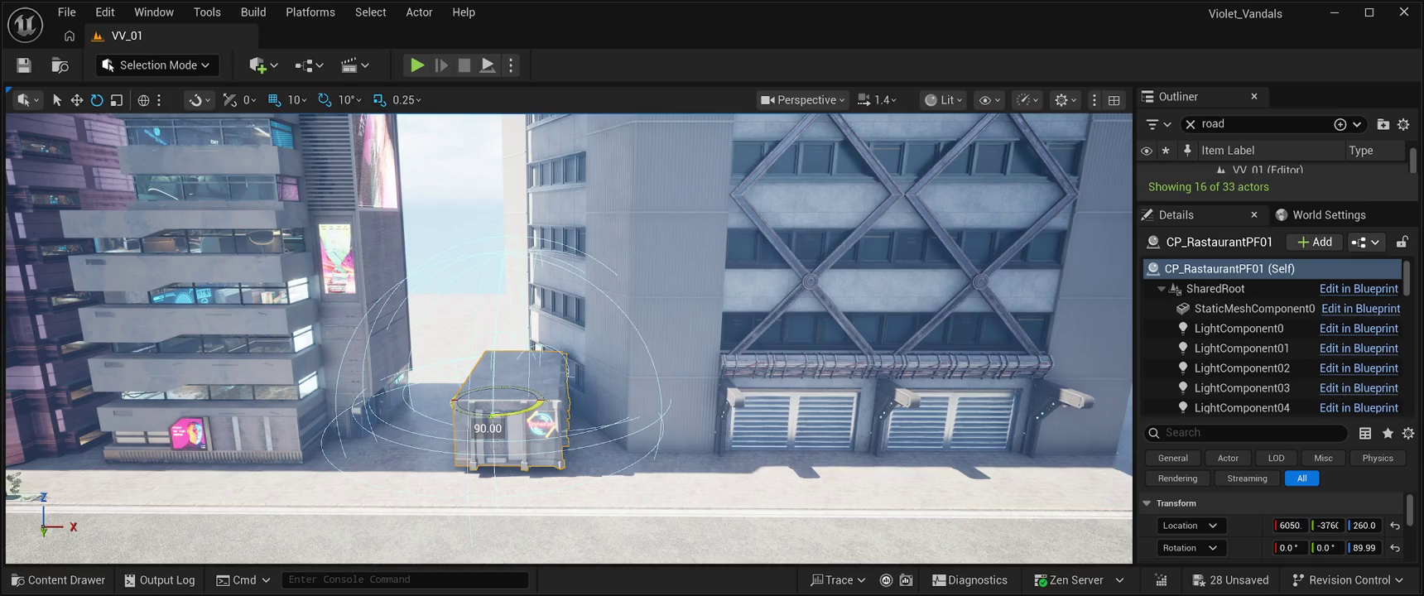
Slide the restaurant along the street, snap it down to Z 210, and tuck it between the buildings.
{"action": "key", "text": "w"}
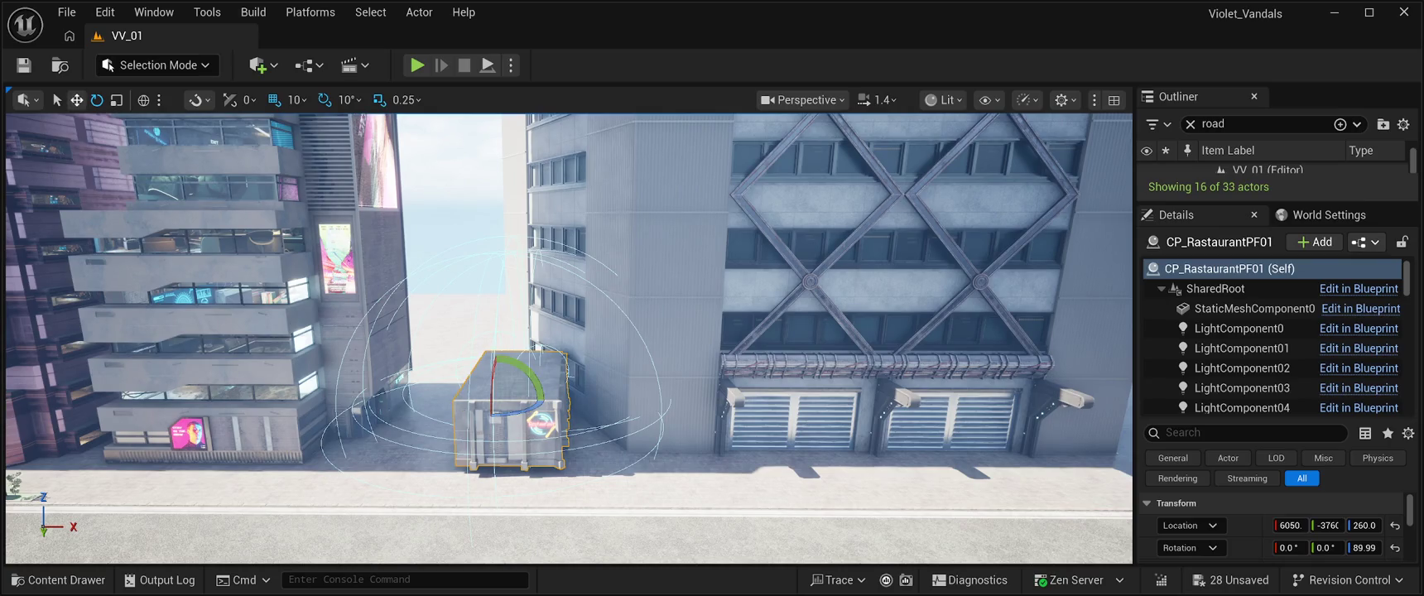
{"action": "key", "text": "Left"}
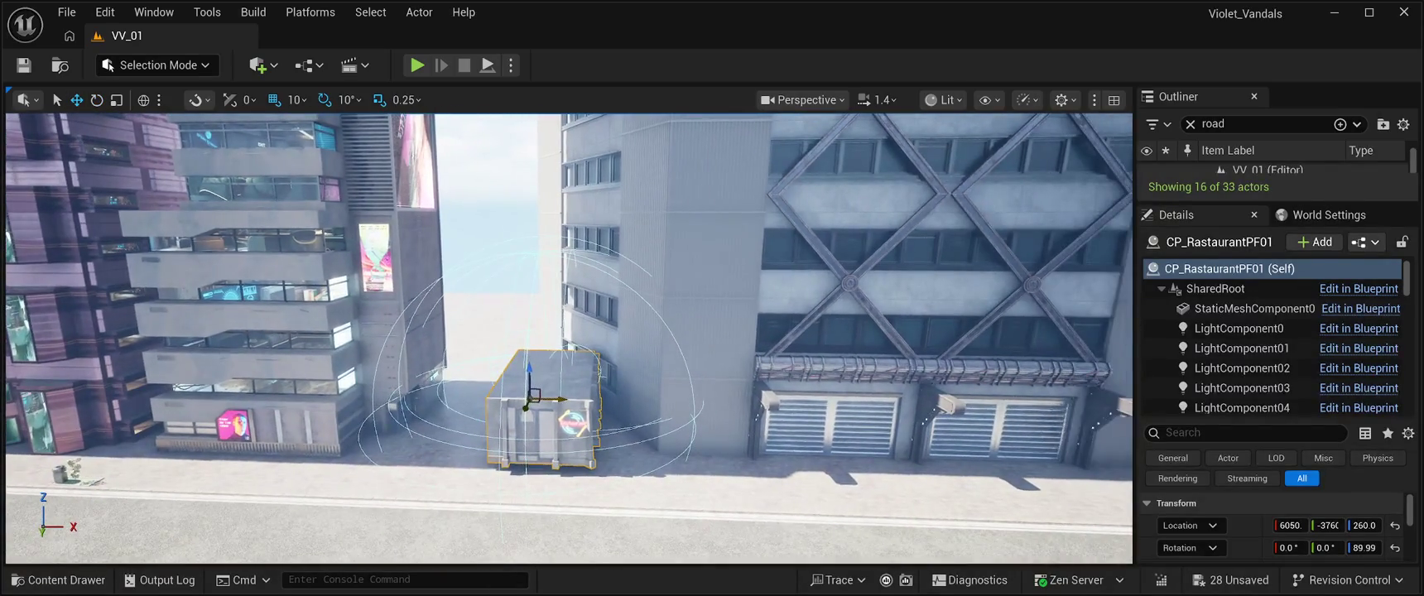
{"action": "left_click_drag", "start_coordinate": [551, 401], "coordinate": [501, 401]}
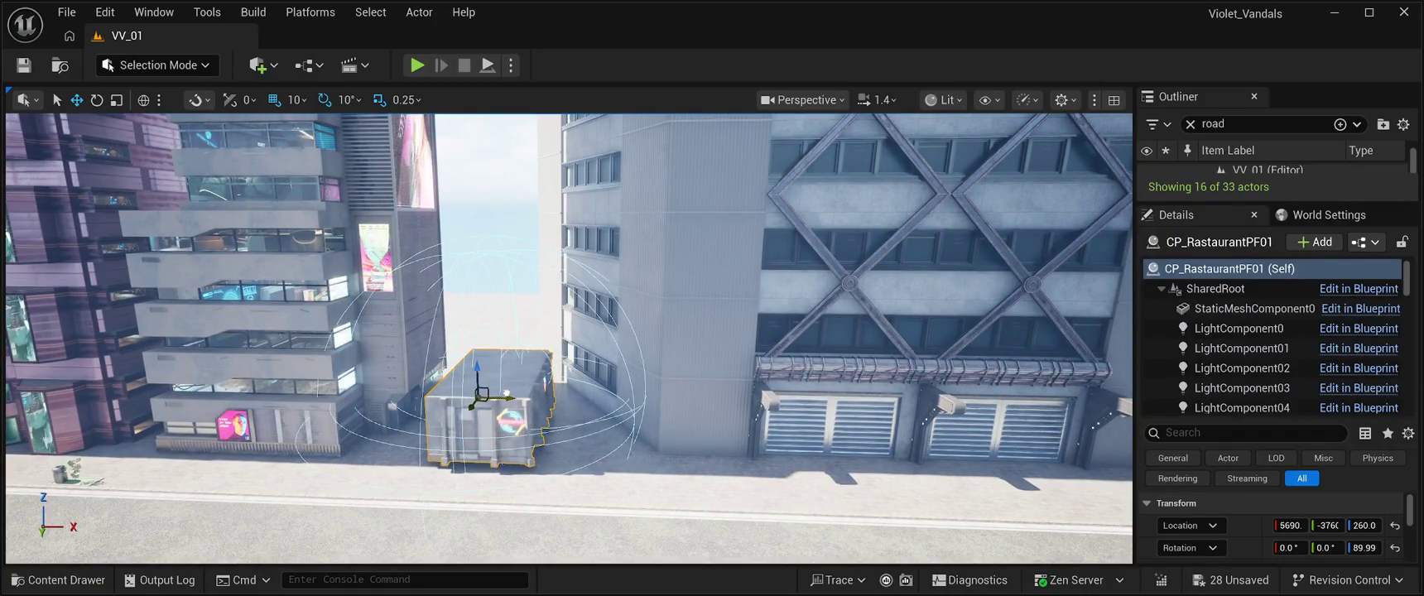
{"action": "key", "text": "f"}
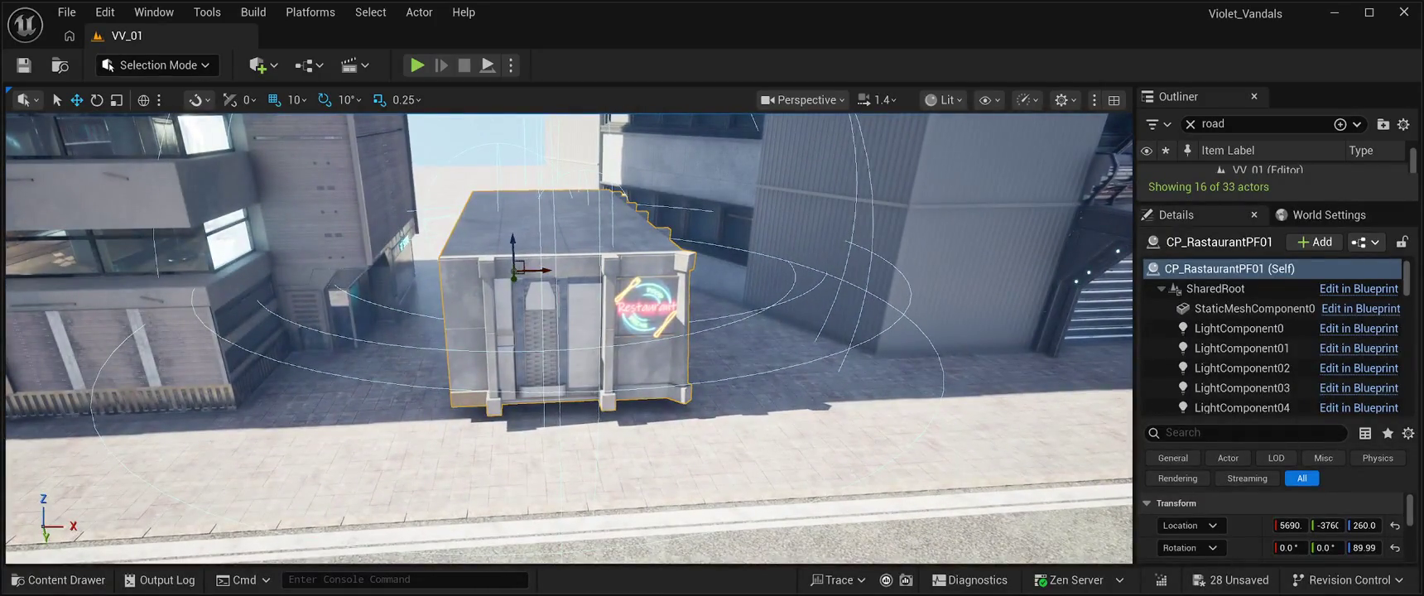
{"action": "key", "text": "End"}
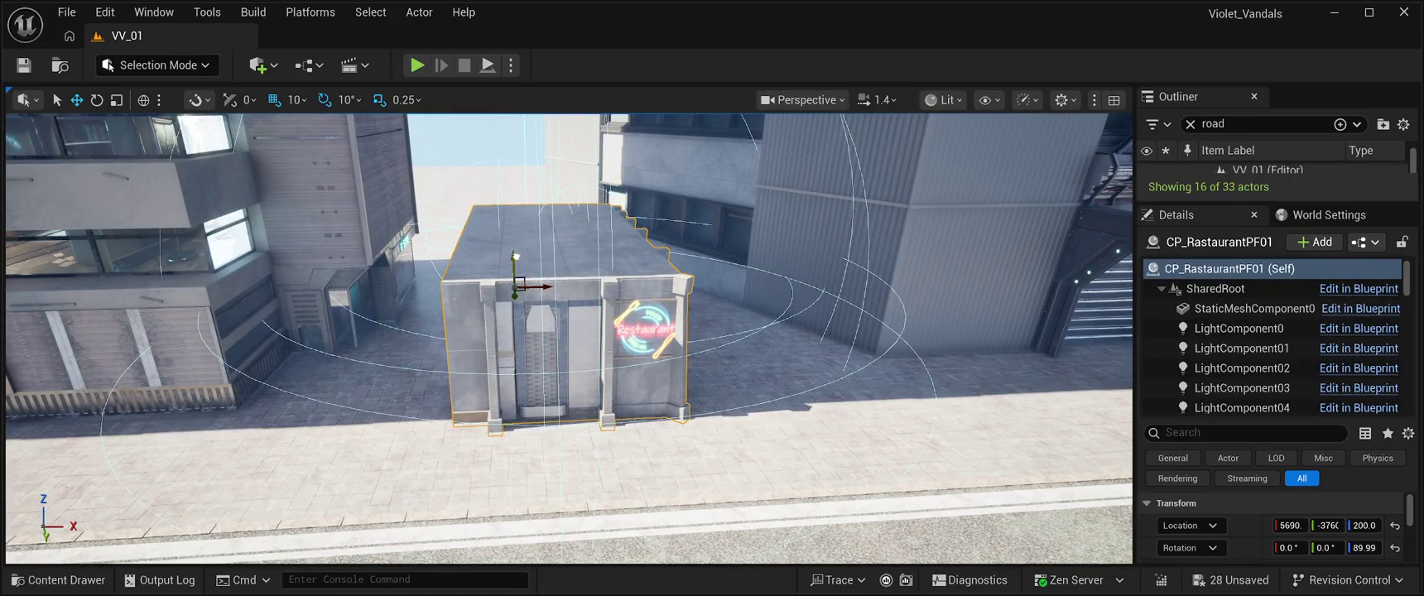
{"action": "left_click_drag", "start_coordinate": [515, 257], "coordinate": [515, 248]}
{"action": "left_click_drag", "start_coordinate": [580, 331], "coordinate": [712, 339]}
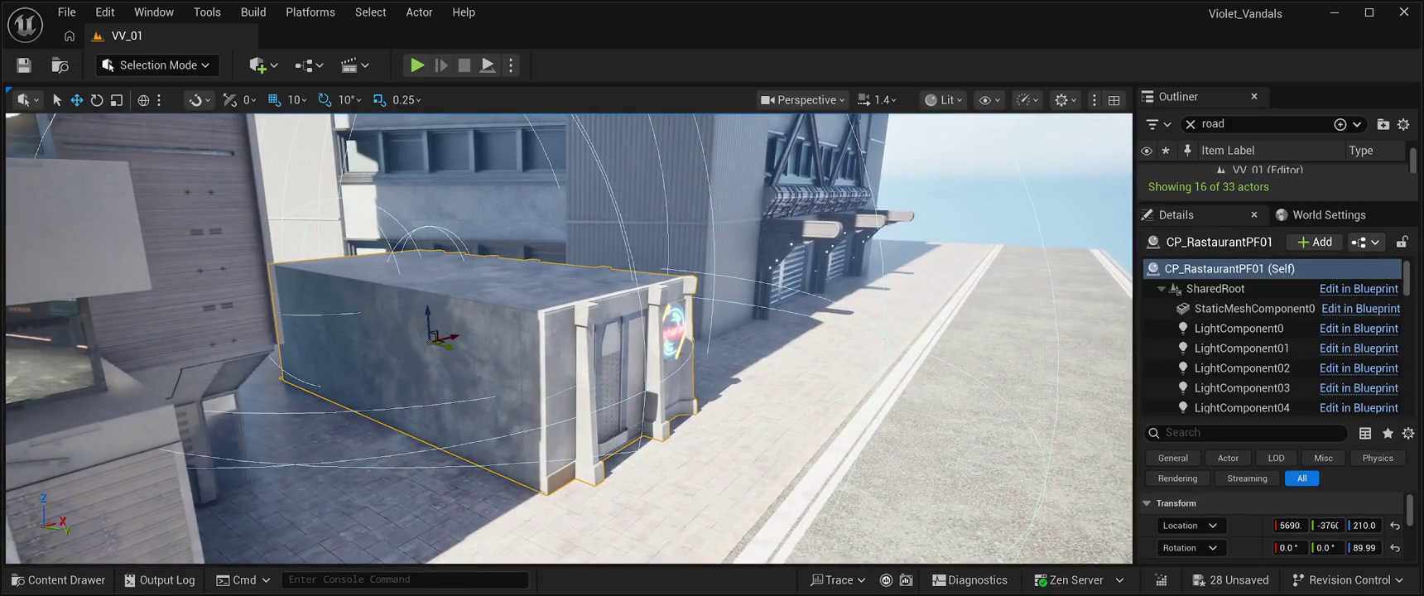
{"action": "mouse_move", "coordinate": [432, 340]}
{"action": "left_mouse_down"}
{"action": "mouse_move", "coordinate": [376, 328]}
{"action": "mouse_move", "coordinate": [362, 353]}
{"action": "left_mouse_up"}
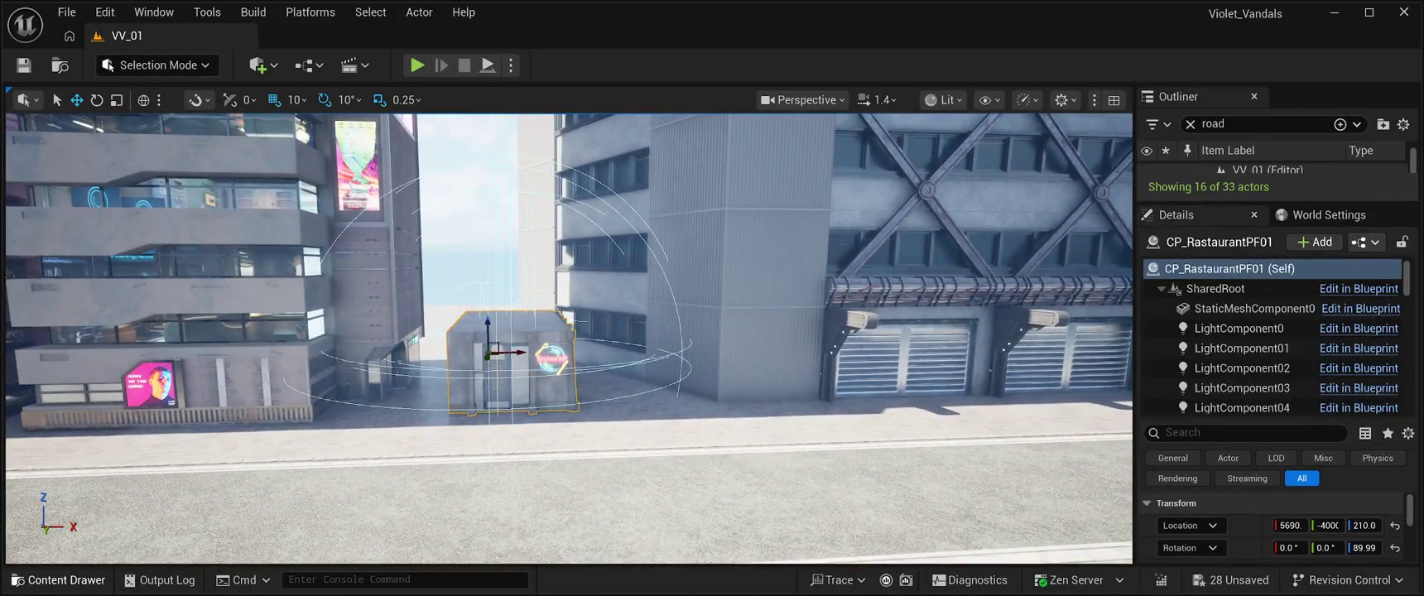
Open the Content Drawer on the CyberPunkMegapack Blueprints folder and select BP_CP_bulding03.
{"action": "left_click", "coordinate": [58, 580]}
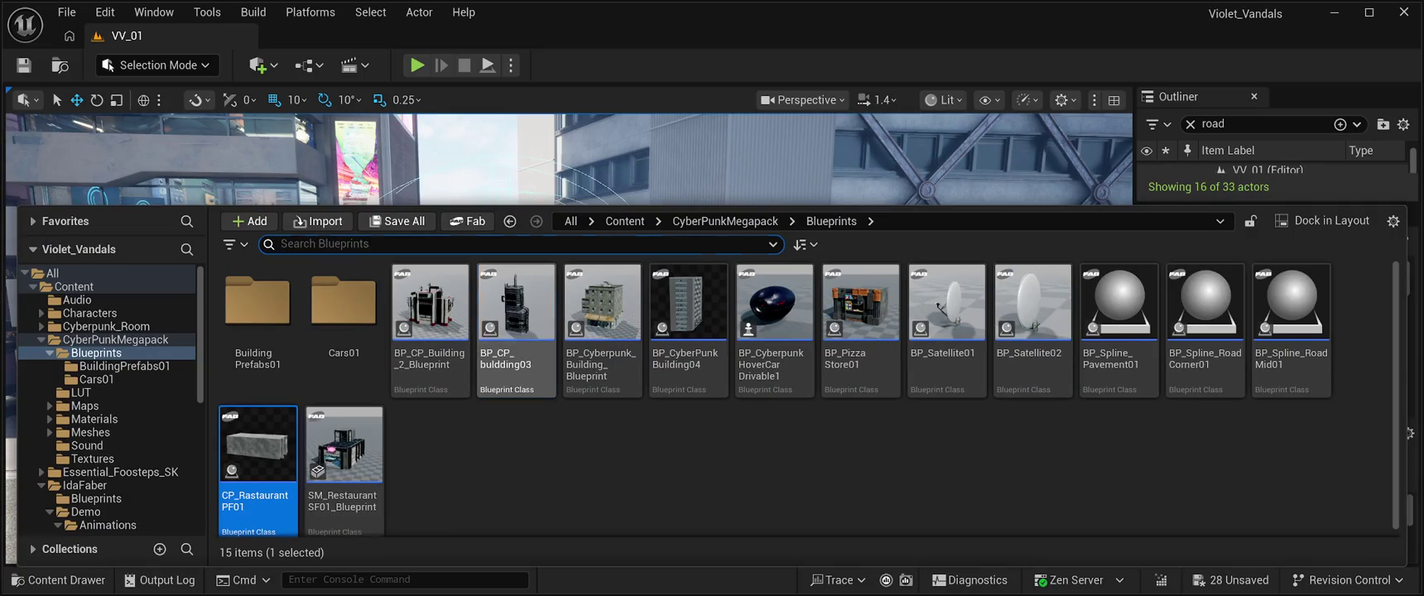
{"action": "left_click", "coordinate": [516, 314]}
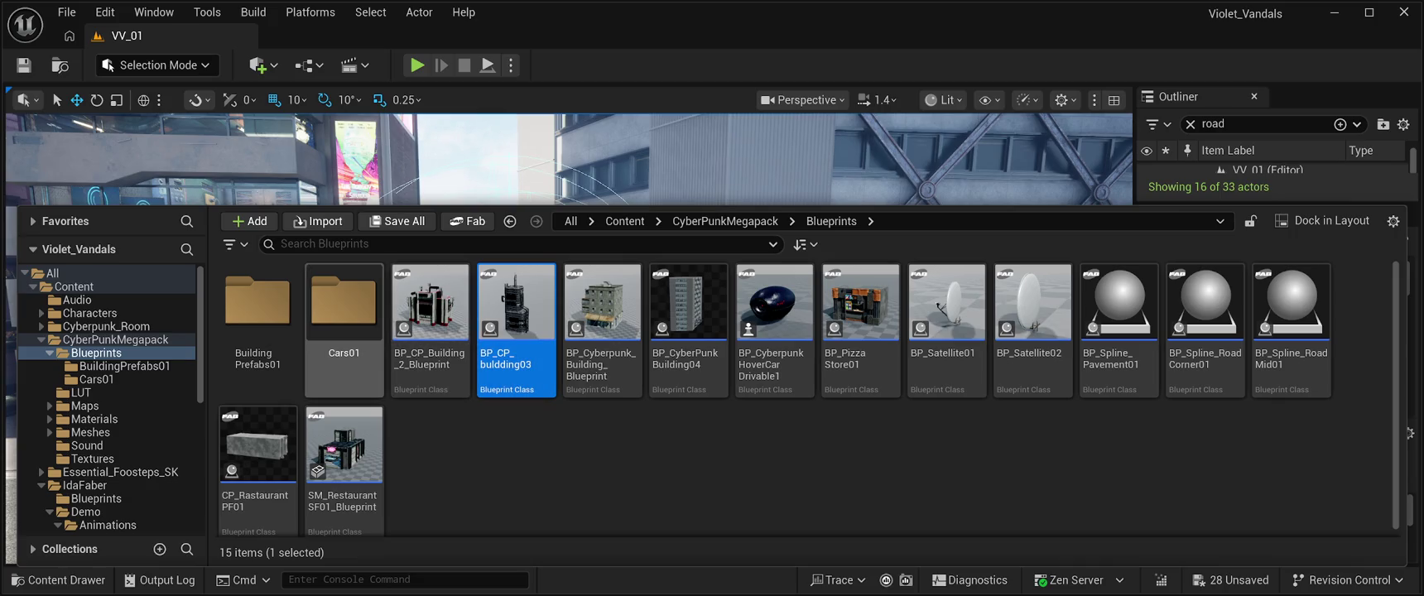
Open BuildingPrefabs01 and place the BP_CPB03Building01 brick tower beside the existing towers.
{"action": "double_click", "coordinate": [258, 303]}
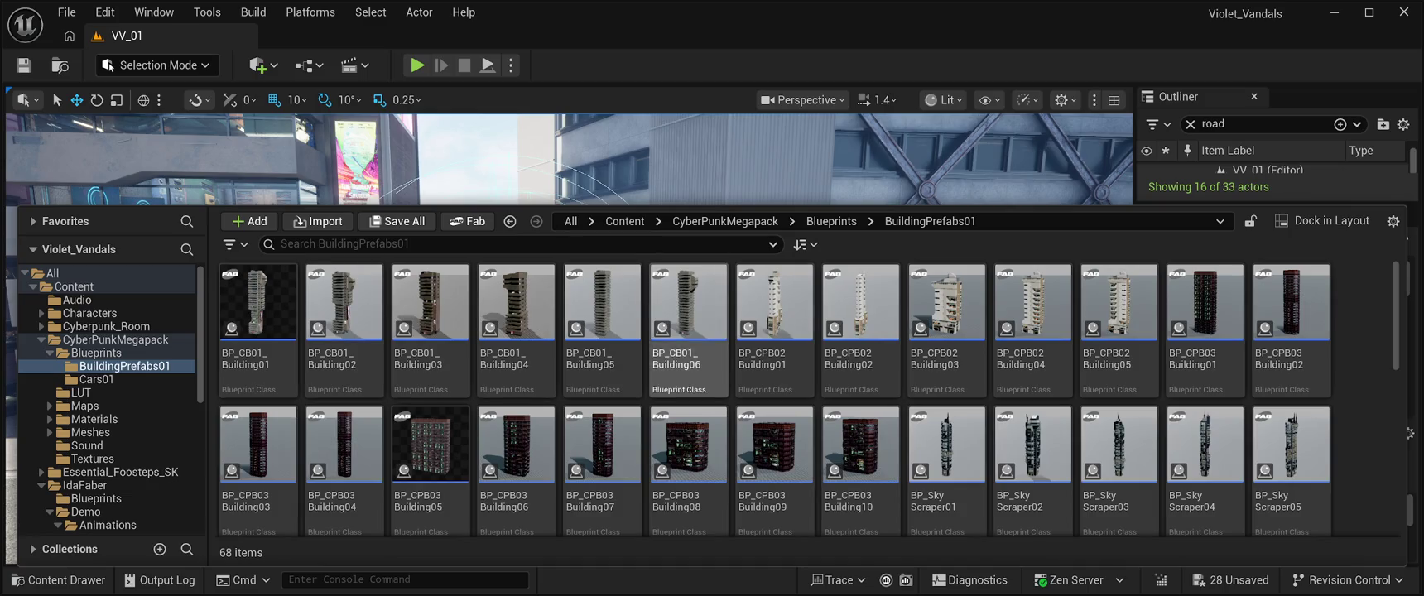
{"action": "mouse_move", "coordinate": [1201, 331]}
{"action": "left_mouse_down"}
{"action": "mouse_move", "coordinate": [1193, 348]}
{"action": "mouse_move", "coordinate": [513, 356]}
{"action": "left_mouse_up"}
{"action": "key", "text": "f"}
{"action": "key", "text": "f"}
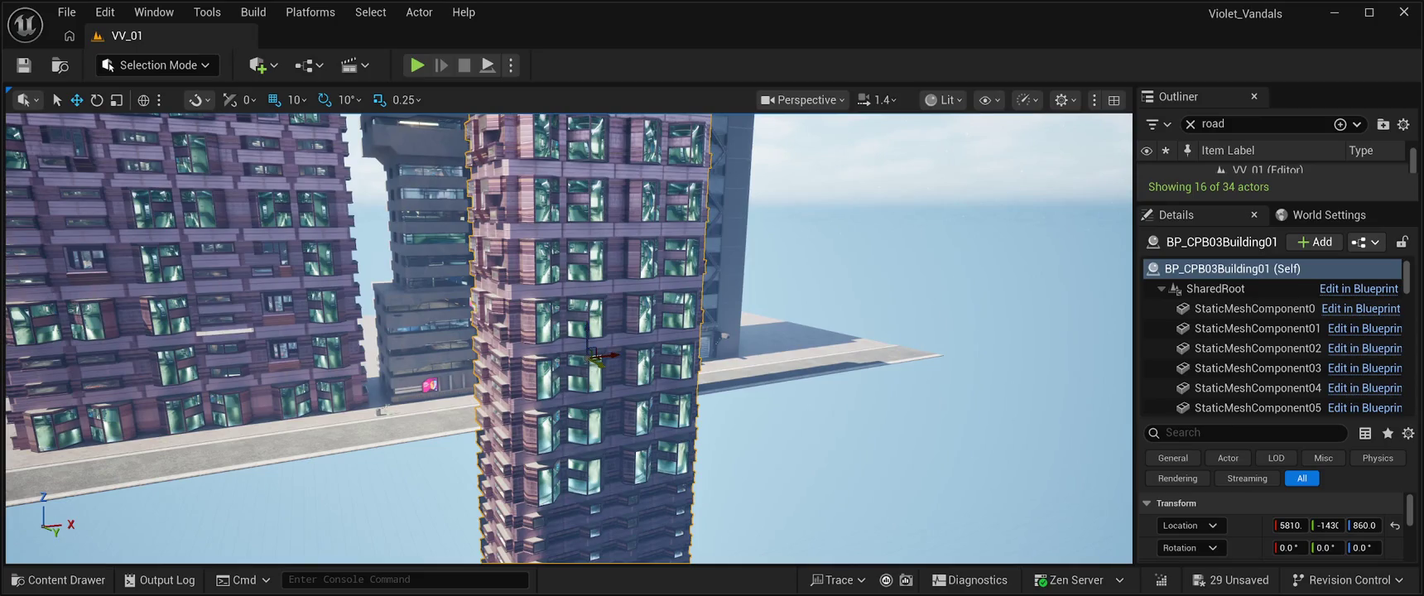
{"action": "mouse_move", "coordinate": [598, 365]}
{"action": "left_mouse_down"}
{"action": "mouse_move", "coordinate": [430, 278]}
{"action": "mouse_move", "coordinate": [478, 280]}
{"action": "left_mouse_up"}
{"action": "key", "text": "f"}
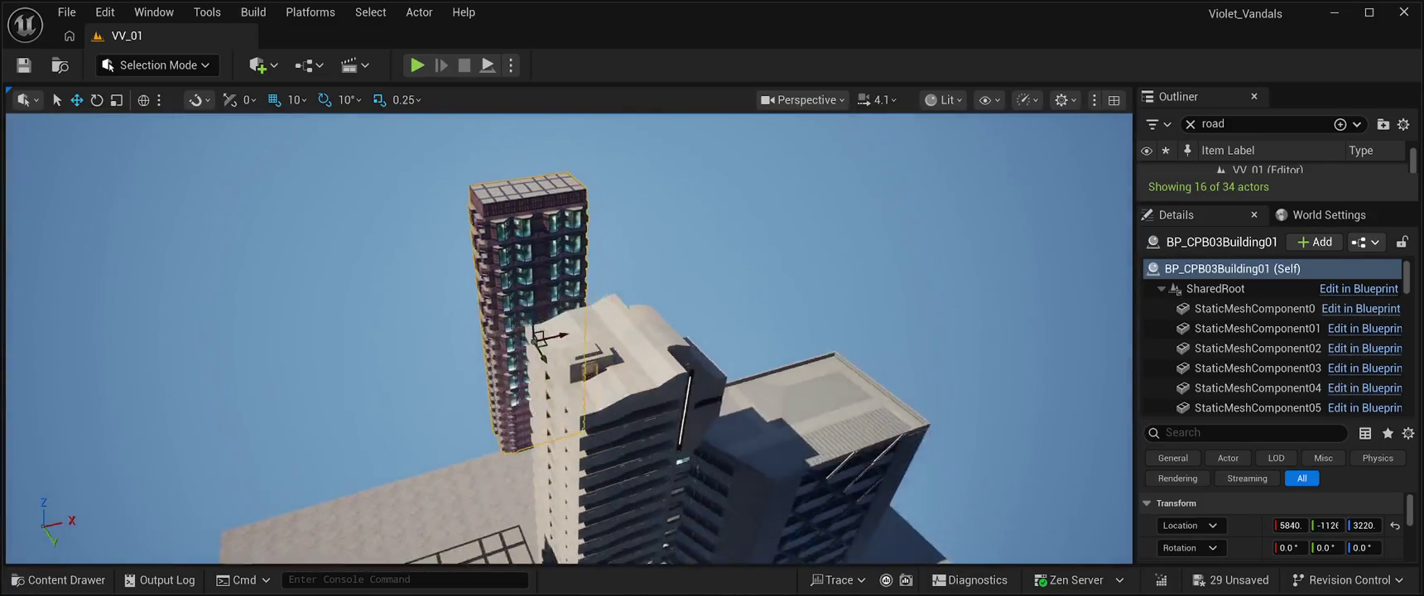
{"action": "left_click_drag", "start_coordinate": [460, 299], "coordinate": [274, 414]}
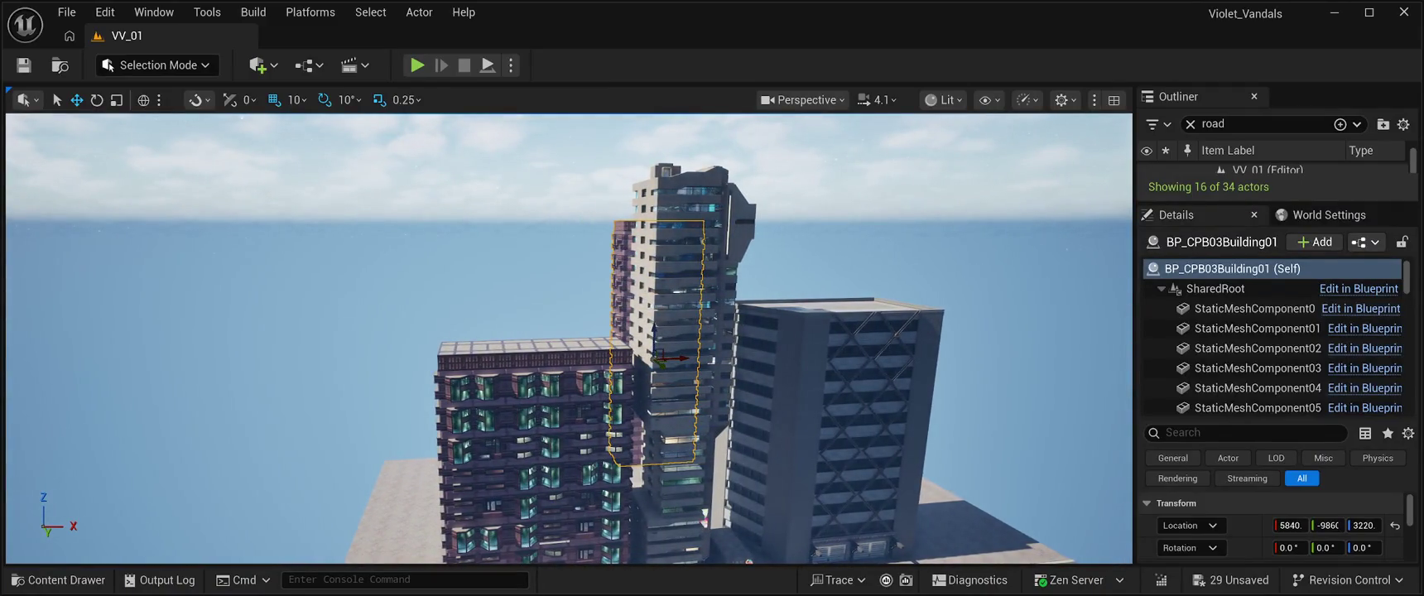
{"action": "left_click", "coordinate": [66, 580]}
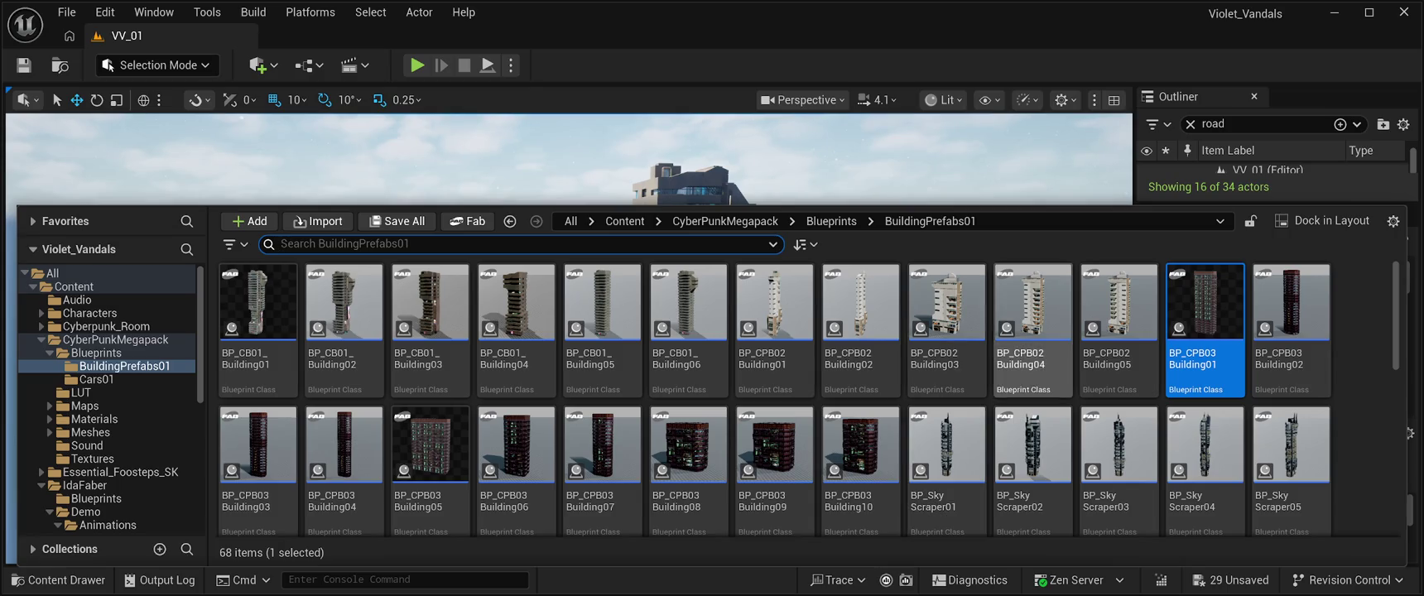
Place BP_CPB02Building03 on the ground beside the brick tower and nudge it along the street.
{"action": "left_click", "coordinate": [946, 319]}
{"action": "mouse_move", "coordinate": [946, 319]}
{"action": "left_mouse_down"}
{"action": "mouse_move", "coordinate": [563, 248]}
{"action": "mouse_move", "coordinate": [579, 331]}
{"action": "left_mouse_up"}
{"action": "key", "text": "f"}
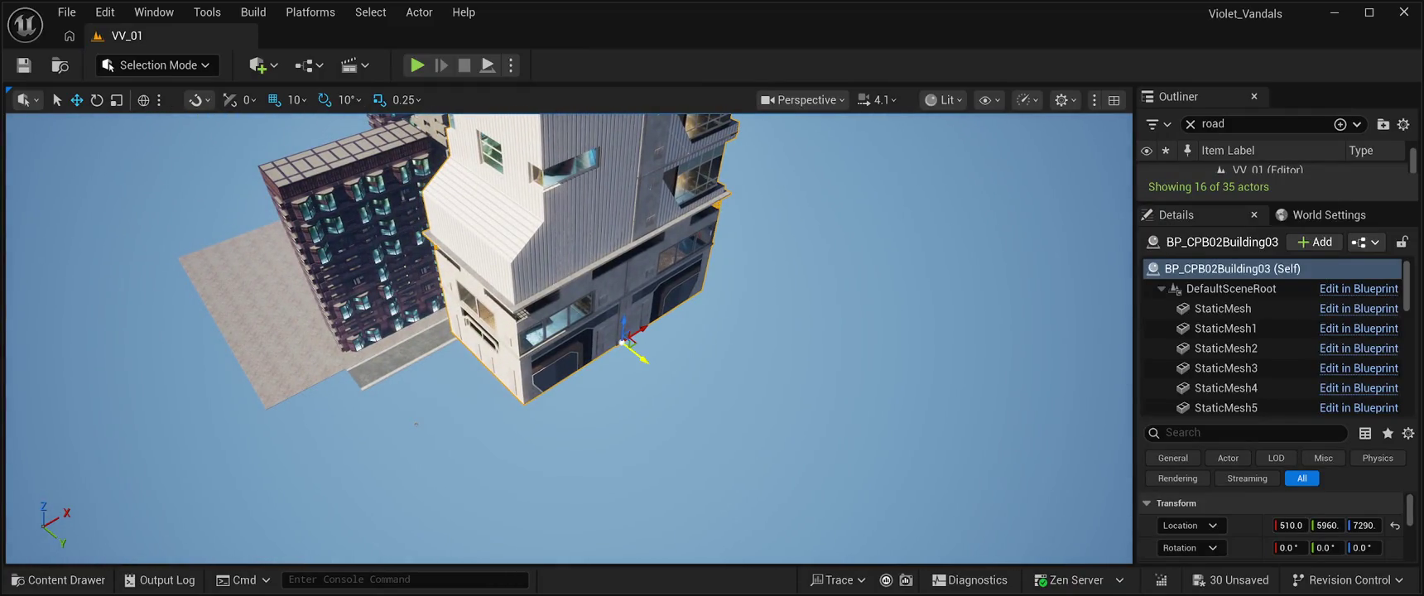
{"action": "key", "text": "ctrl+z"}
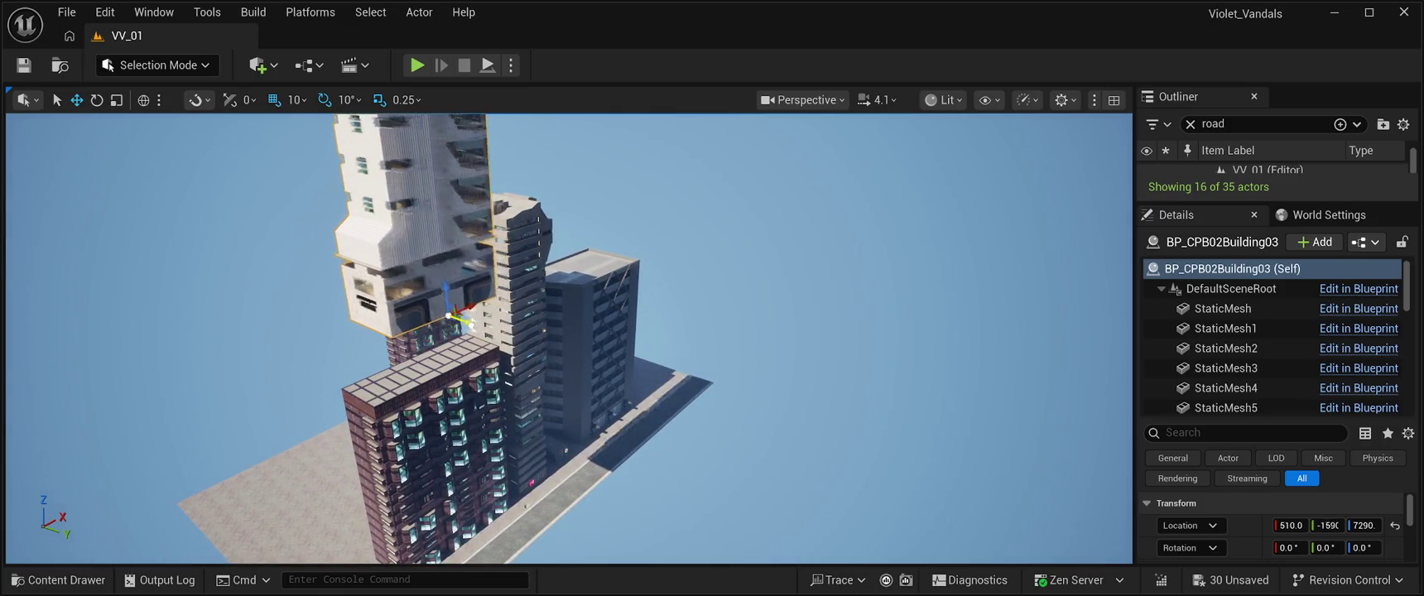
{"action": "key", "text": "ctrl+z"}
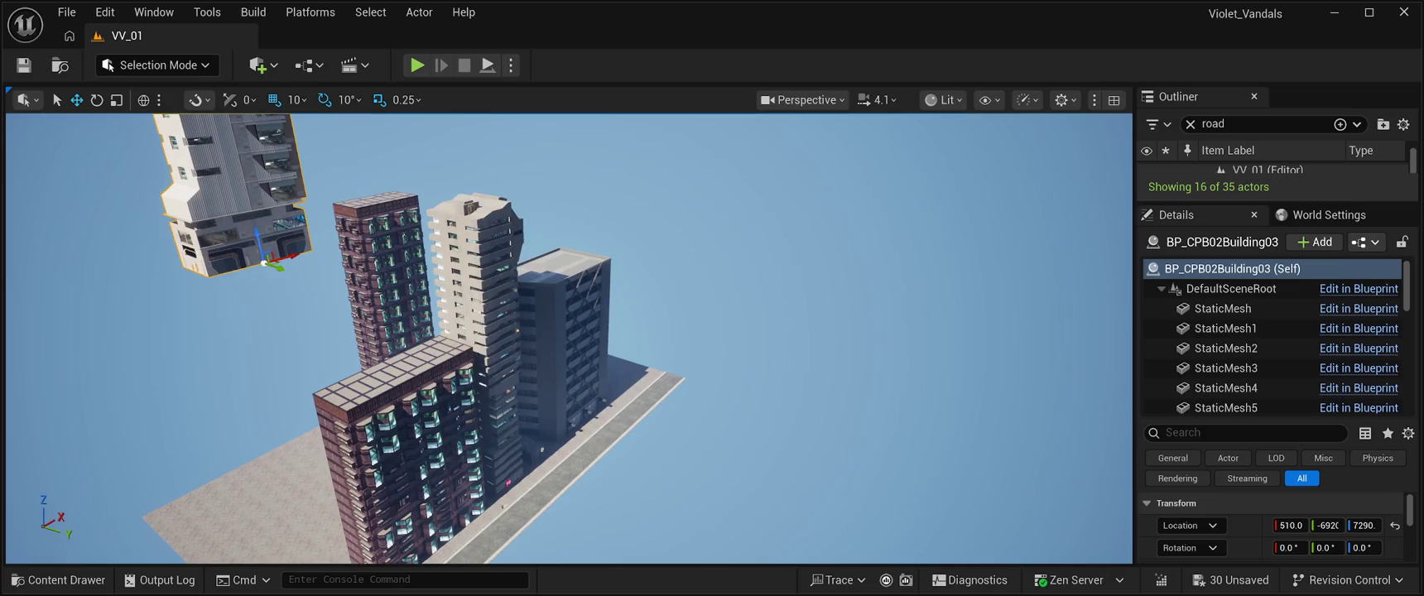
{"action": "key", "text": "ctrl+z"}
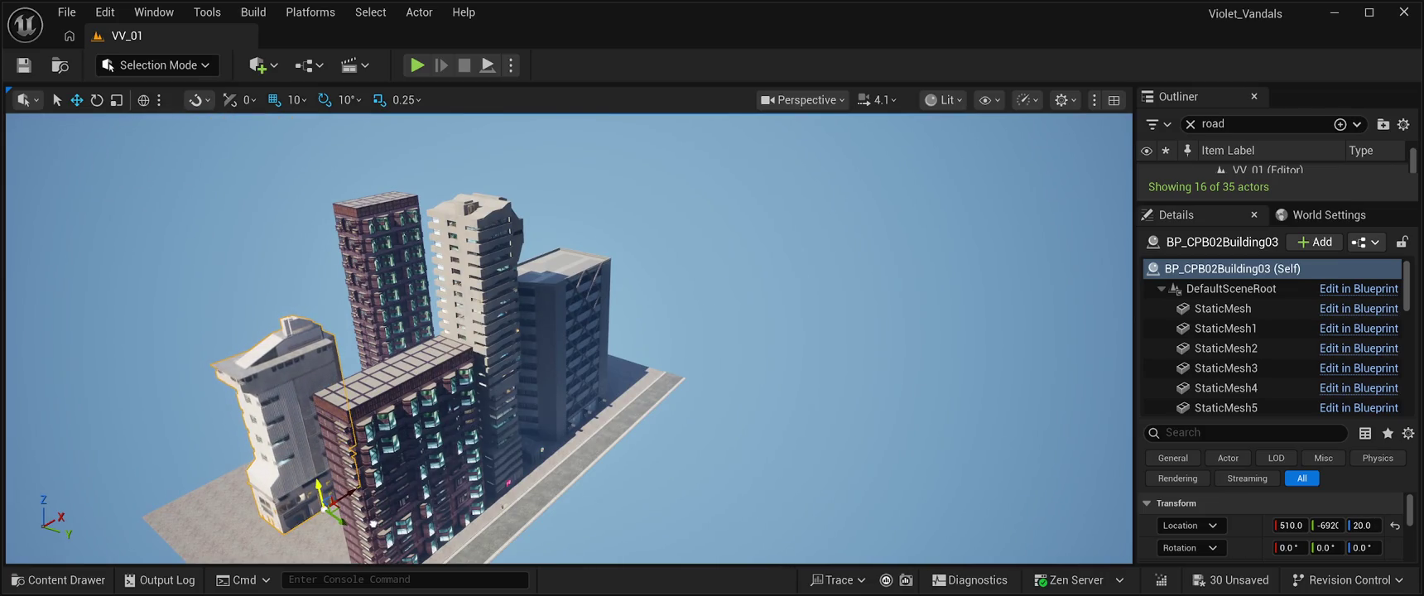
{"action": "mouse_move", "coordinate": [570, 339]}
{"action": "left_mouse_down"}
{"action": "mouse_move", "coordinate": [585, 257]}
{"action": "mouse_move", "coordinate": [585, 299]}
{"action": "mouse_move", "coordinate": [613, 282]}
{"action": "mouse_move", "coordinate": [638, 294]}
{"action": "mouse_move", "coordinate": [590, 297]}
{"action": "left_mouse_up"}
{"action": "left_click_drag", "start_coordinate": [534, 409], "coordinate": [596, 409]}
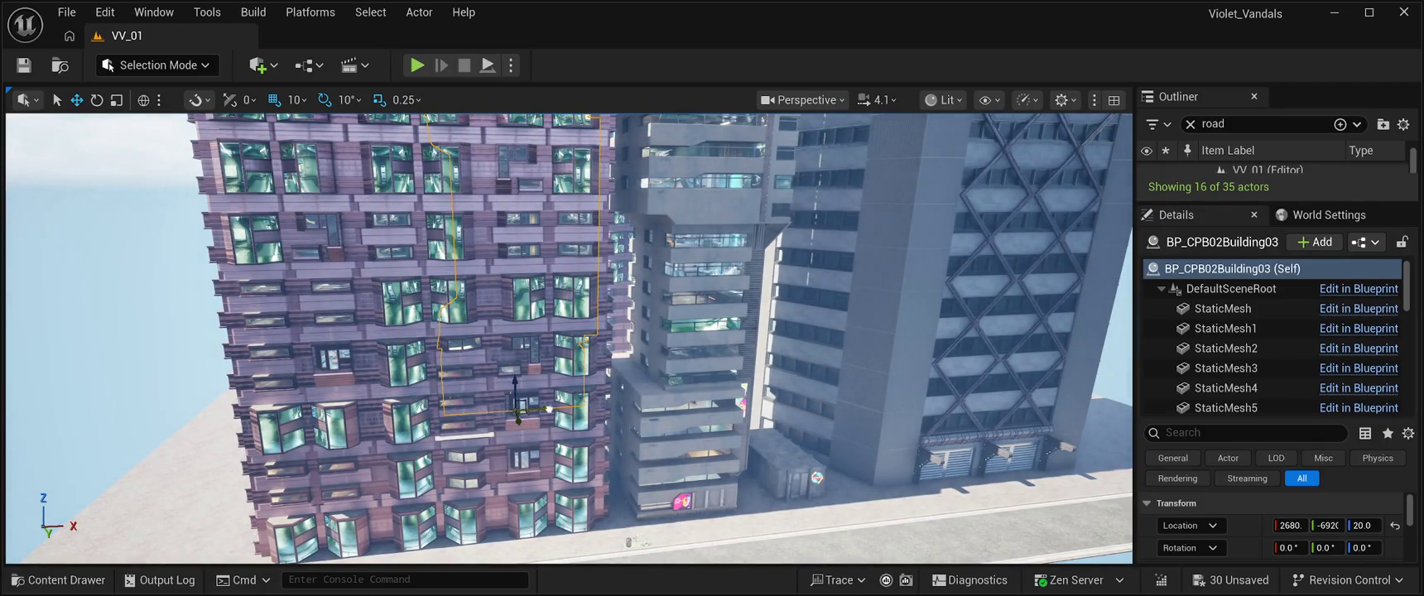
{"action": "key", "text": "f"}
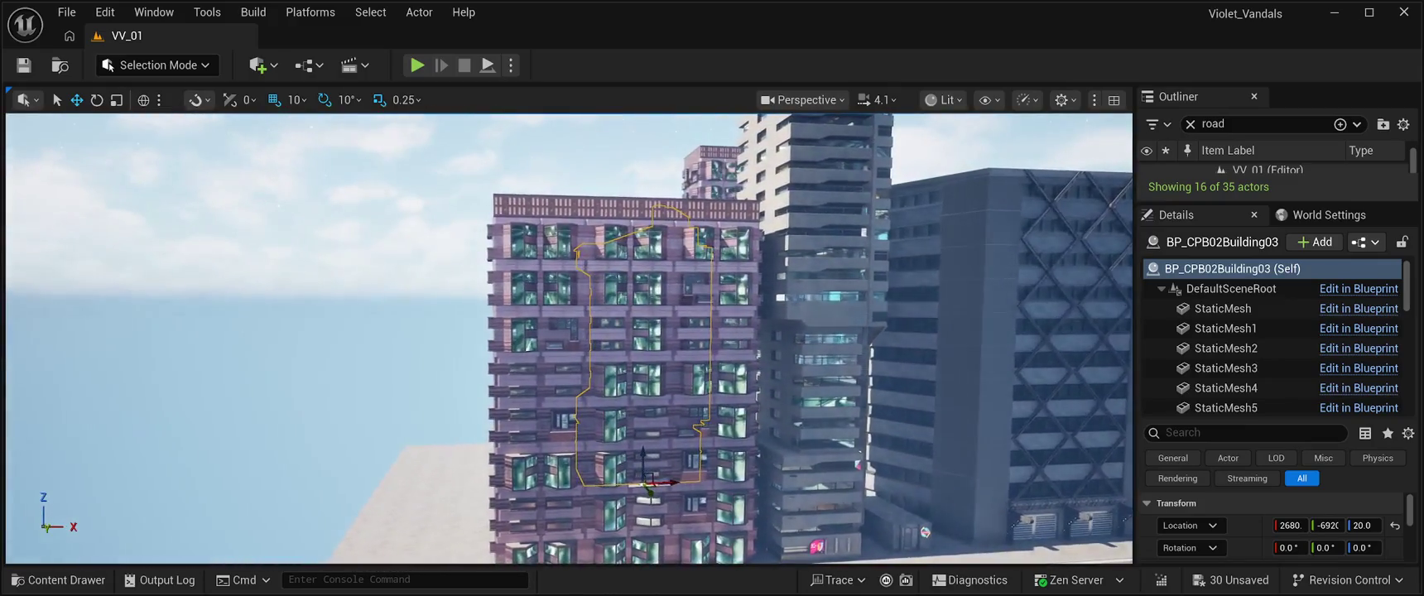
Play-test the level with Alt+P, stop with Esc, and reopen the building prefabs.
{"action": "key", "text": "alt+p"}
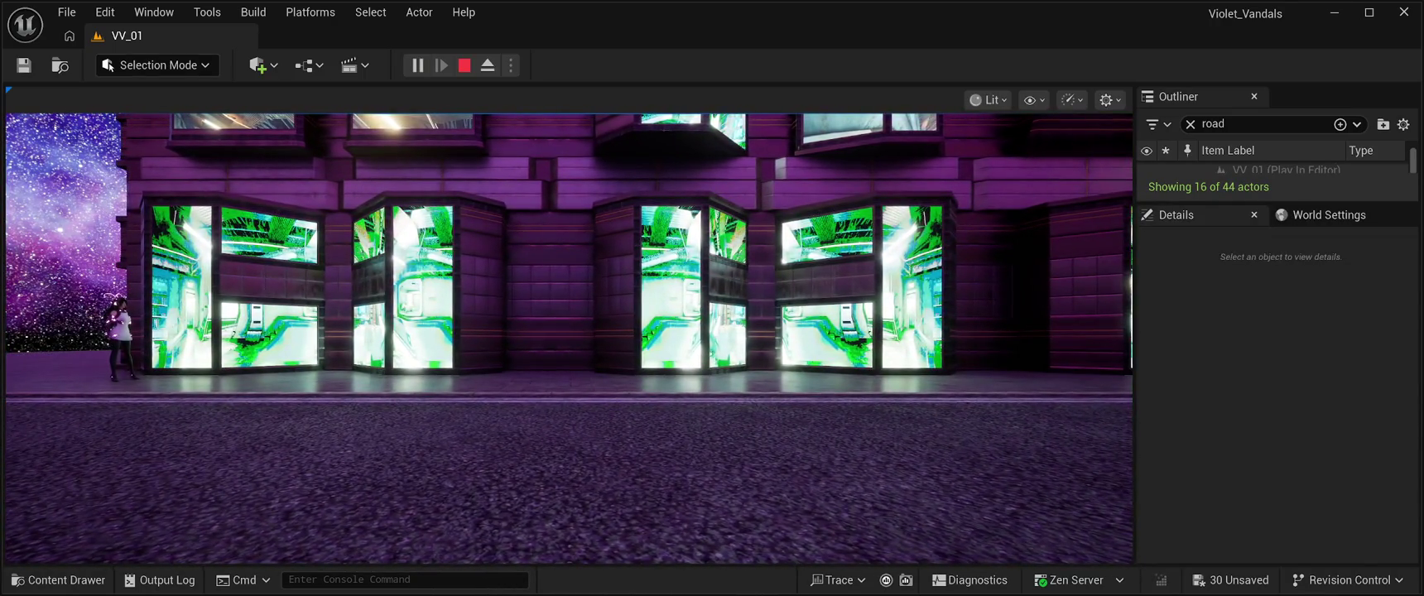
{"action": "key", "text": "Escape"}
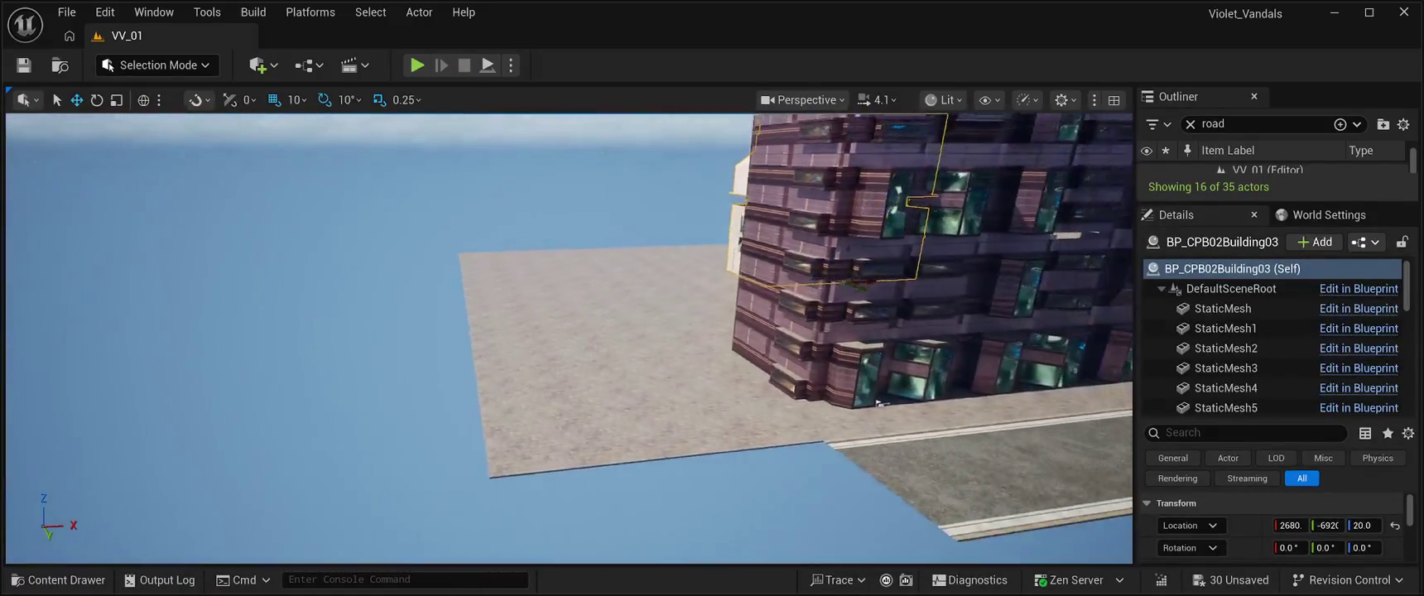
{"action": "key", "text": "f"}
{"action": "left_click", "coordinate": [58, 579]}
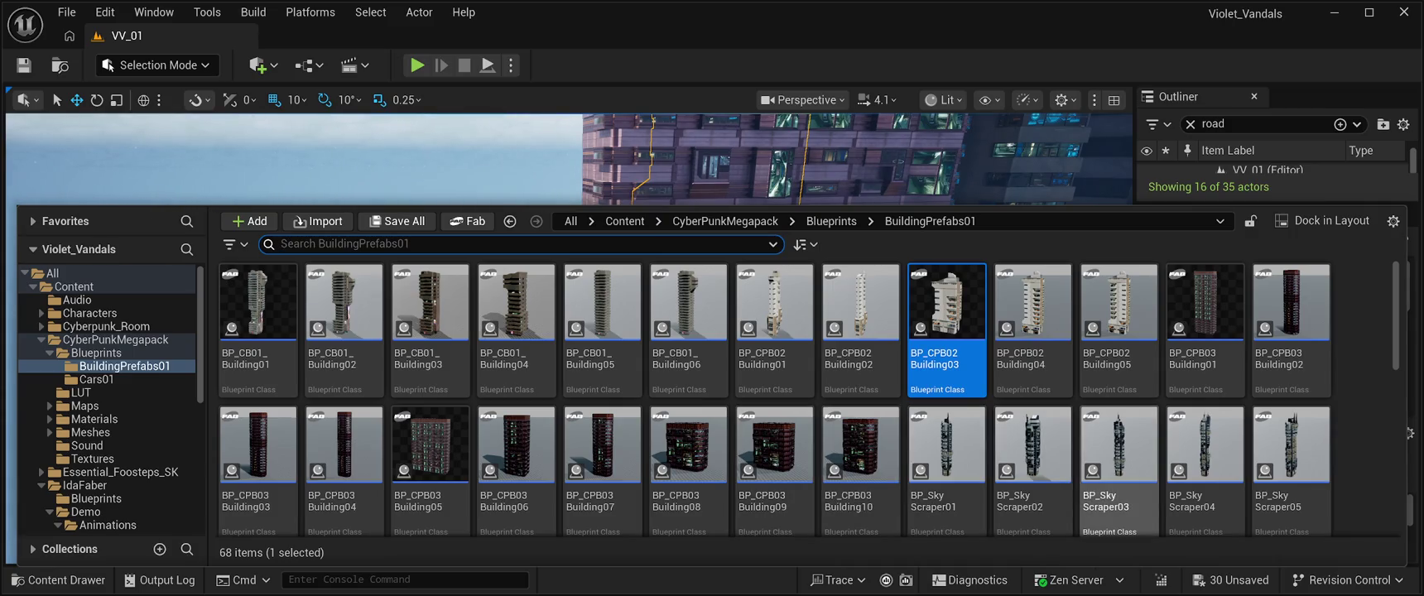
Place BP_SkyScraper06 beside the pink building at about -3260, -6990, 2760.
{"action": "scroll", "coordinate": [1118, 463], "scroll_direction": "down", "scroll_amount": 2}
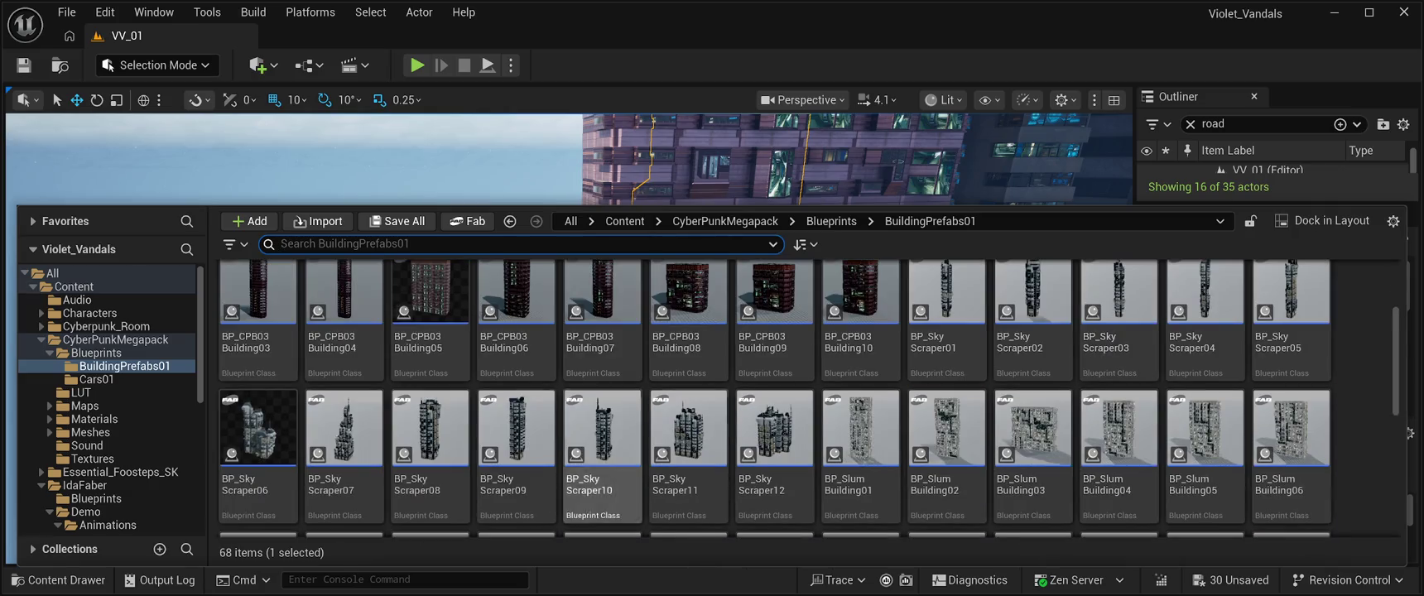
{"action": "left_click", "coordinate": [258, 439]}
{"action": "mouse_move", "coordinate": [259, 439]}
{"action": "left_mouse_down"}
{"action": "mouse_move", "coordinate": [414, 199]}
{"action": "mouse_move", "coordinate": [662, 273]}
{"action": "mouse_move", "coordinate": [766, 323]}
{"action": "left_mouse_up"}
{"action": "key", "text": "f"}
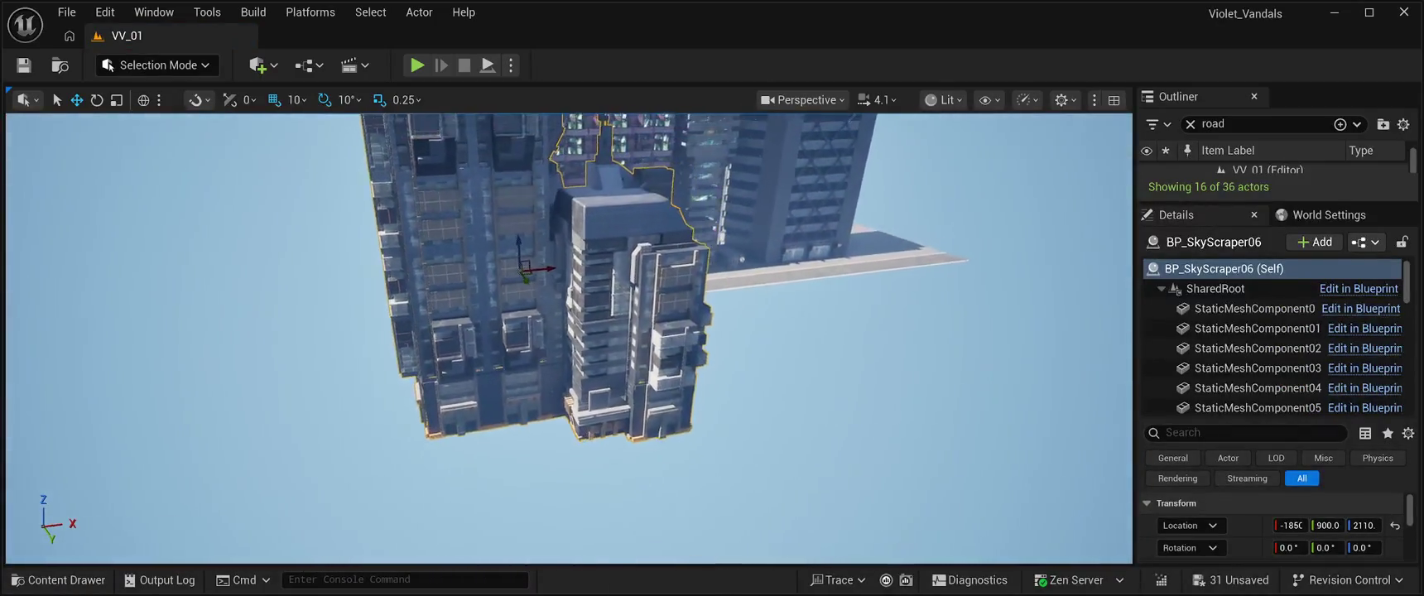
{"action": "left_click_drag", "start_coordinate": [524, 286], "coordinate": [374, 227]}
{"action": "mouse_move", "coordinate": [496, 211]}
{"action": "left_mouse_down"}
{"action": "mouse_move", "coordinate": [430, 199]}
{"action": "mouse_move", "coordinate": [404, 171]}
{"action": "left_mouse_up"}
{"action": "left_click_drag", "start_coordinate": [580, 373], "coordinate": [547, 306]}
{"action": "mouse_move", "coordinate": [327, 310]}
{"action": "left_mouse_down"}
{"action": "mouse_move", "coordinate": [281, 296]}
{"action": "mouse_move", "coordinate": [336, 292]}
{"action": "mouse_move", "coordinate": [365, 265]}
{"action": "mouse_move", "coordinate": [331, 294]}
{"action": "left_mouse_up"}
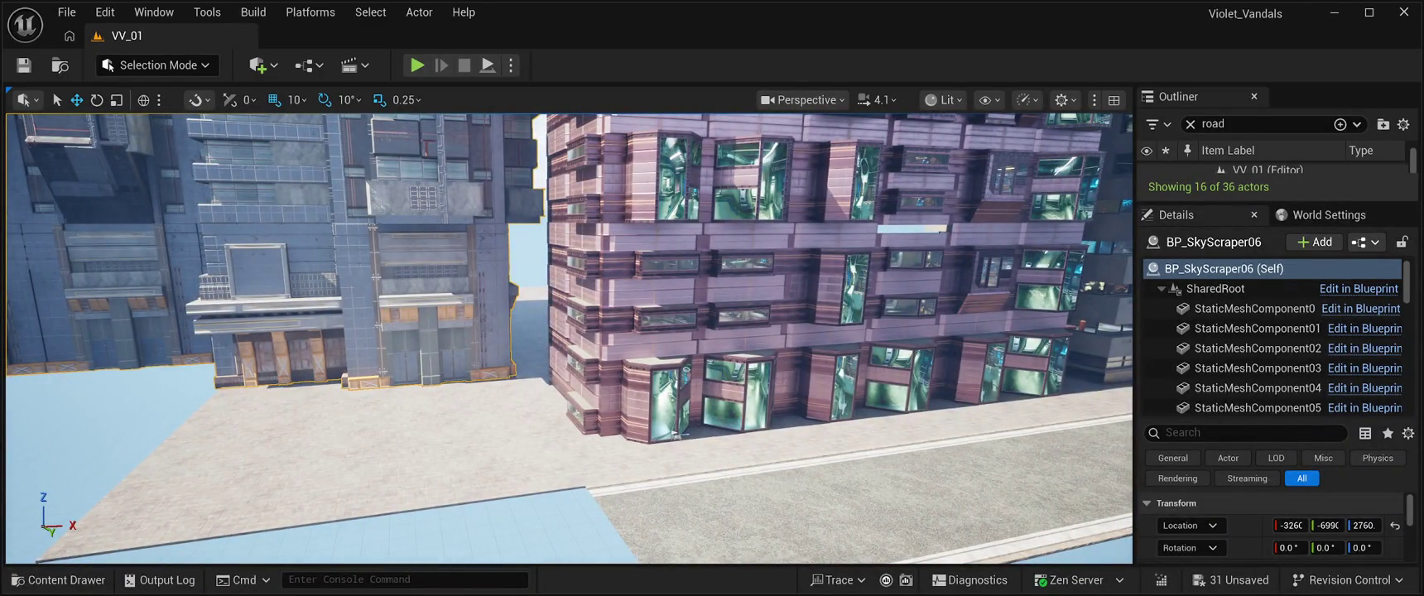
{"action": "key", "text": "alt+p"}
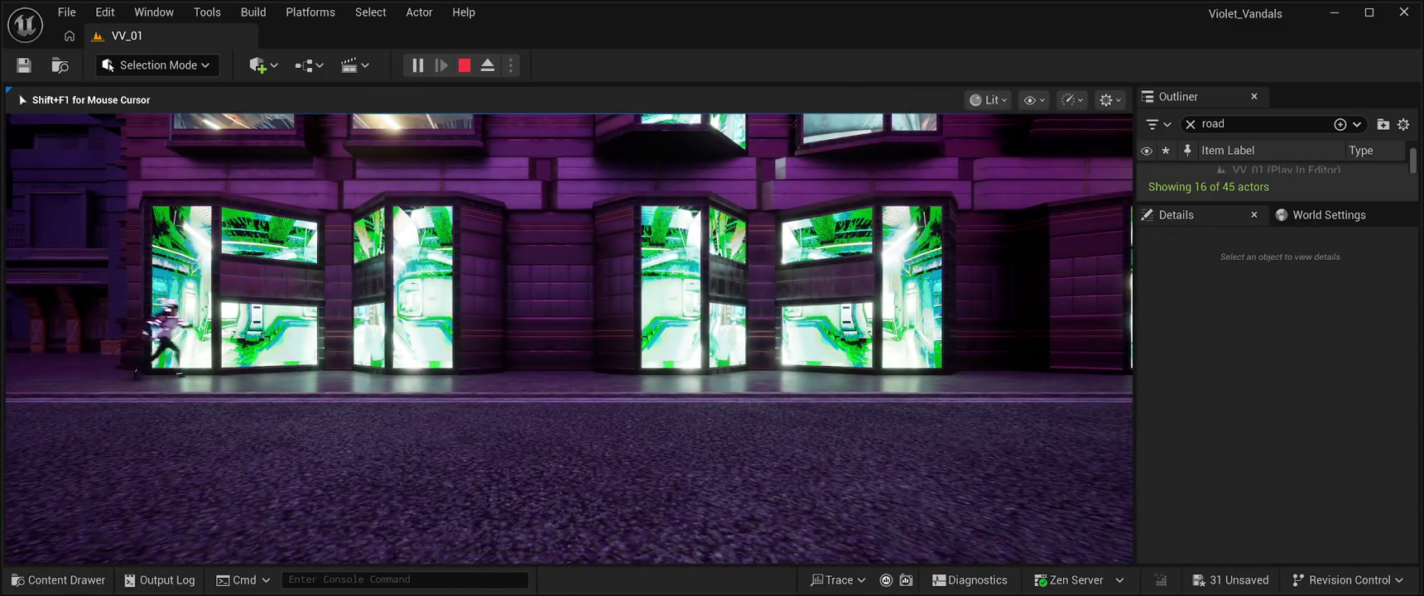
{"action": "key", "text": "d"}
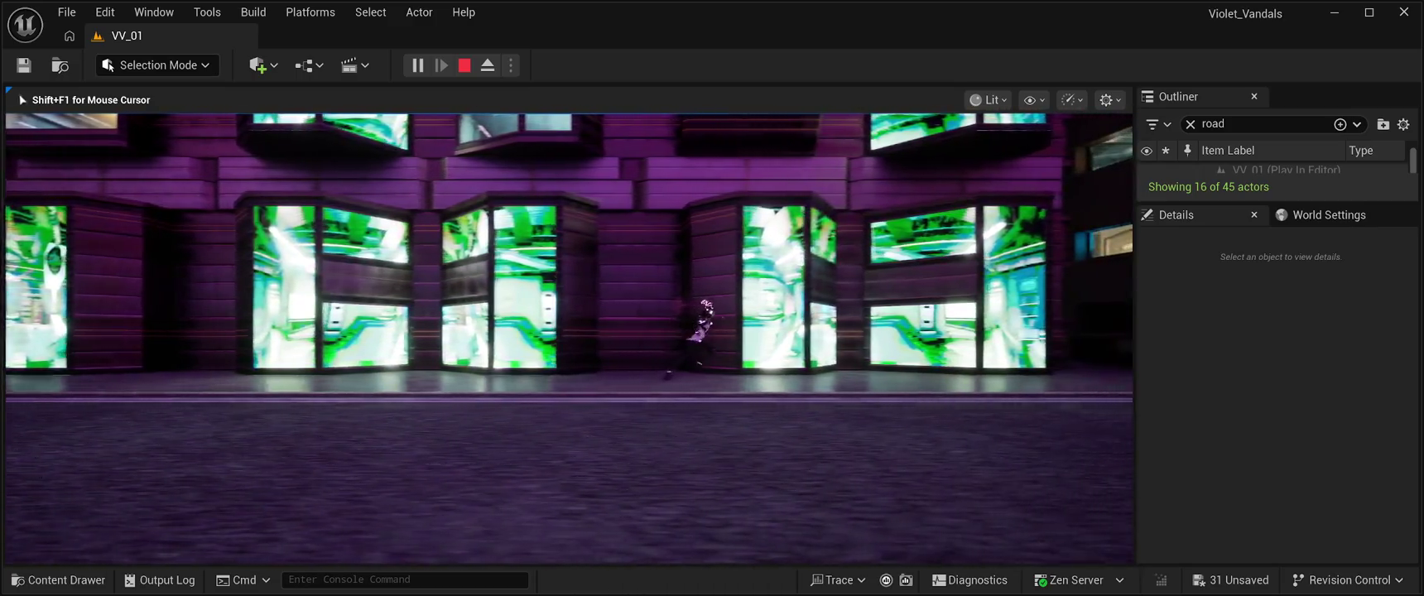
{"action": "key", "text": "d"}
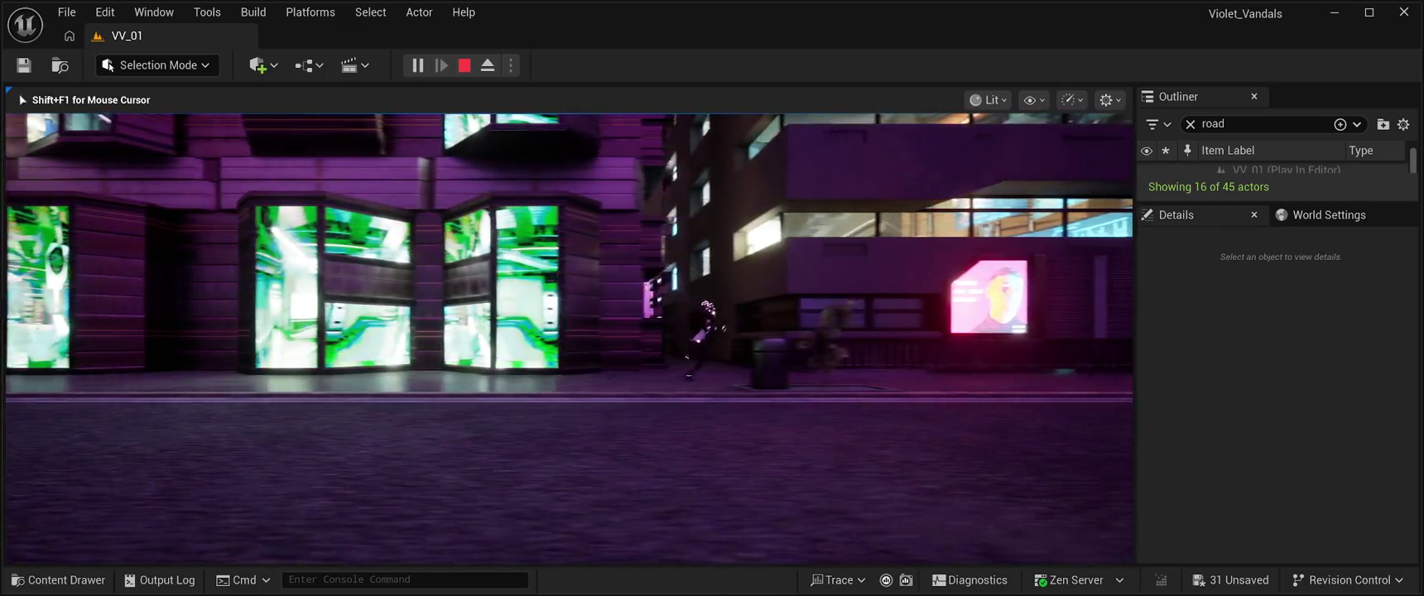
{"action": "key", "text": "d"}
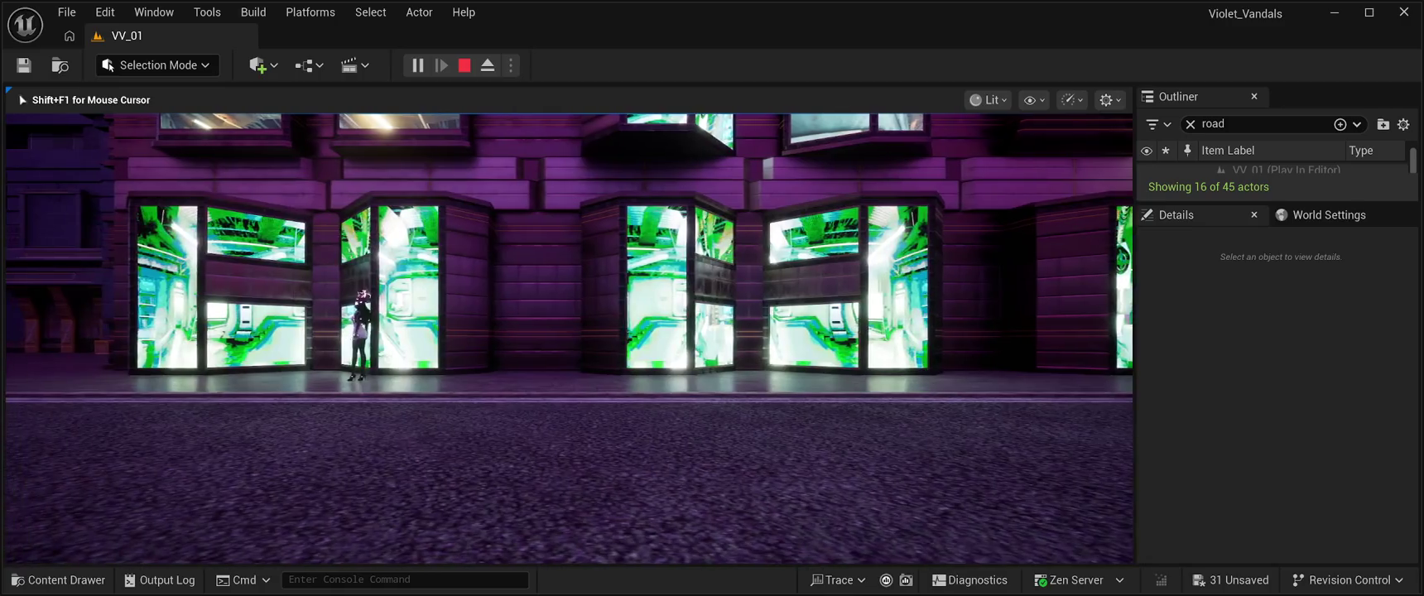
{"action": "key", "text": "a"}
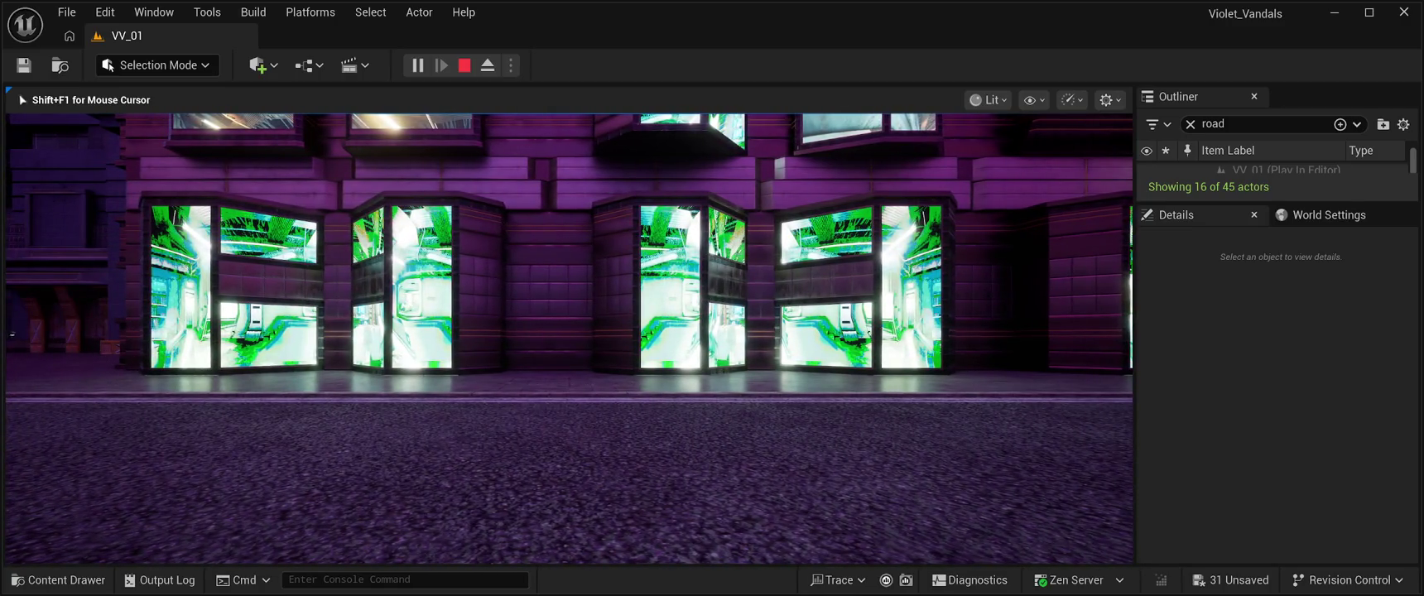
{"action": "key", "text": "d"}
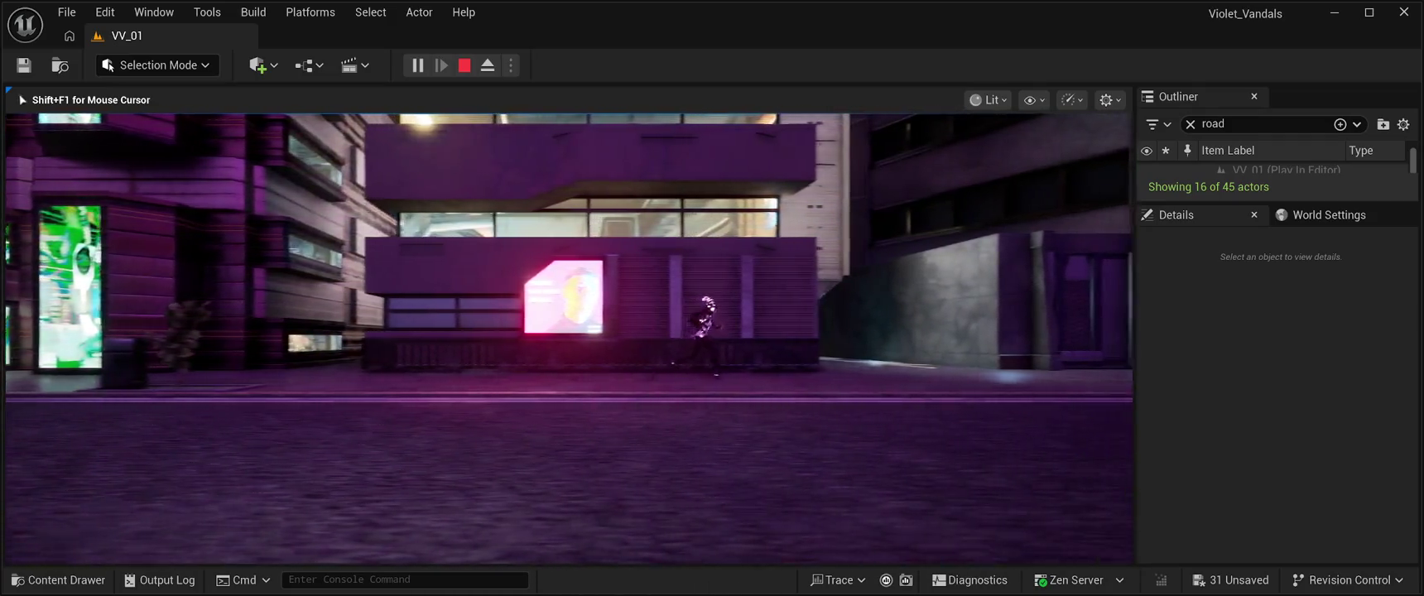
{"action": "key", "text": "Escape"}
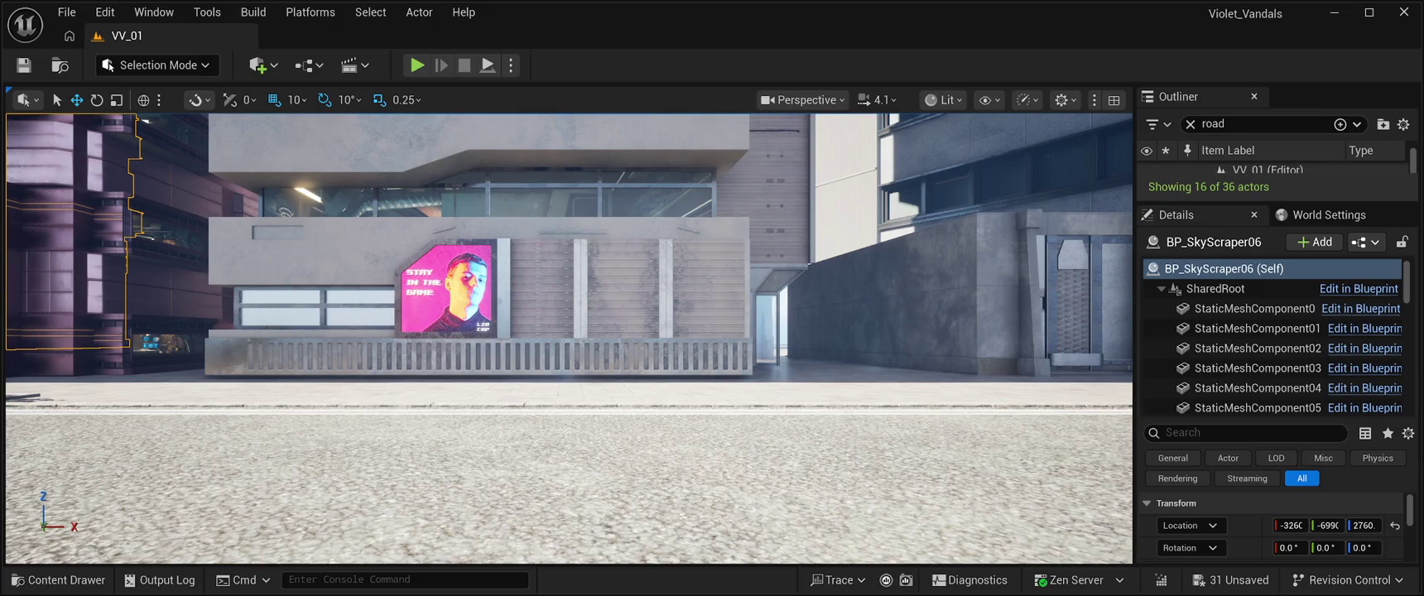
{"action": "key", "text": "alt+p"}
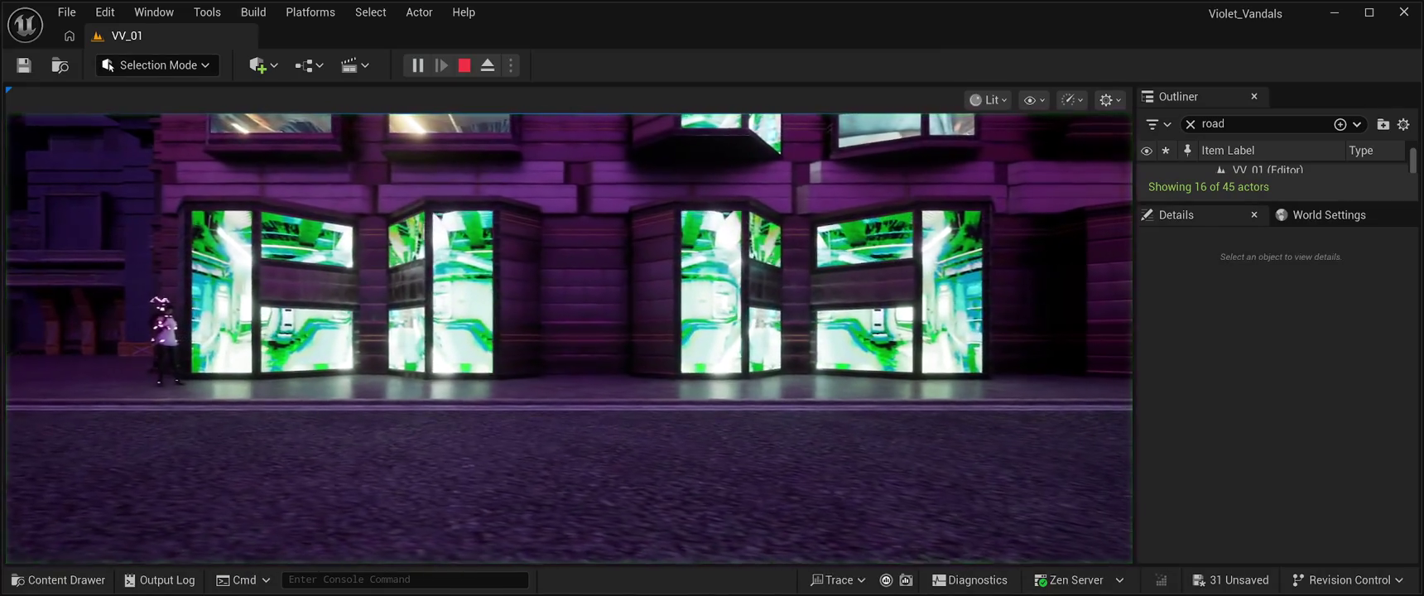
{"action": "key", "text": "d"}
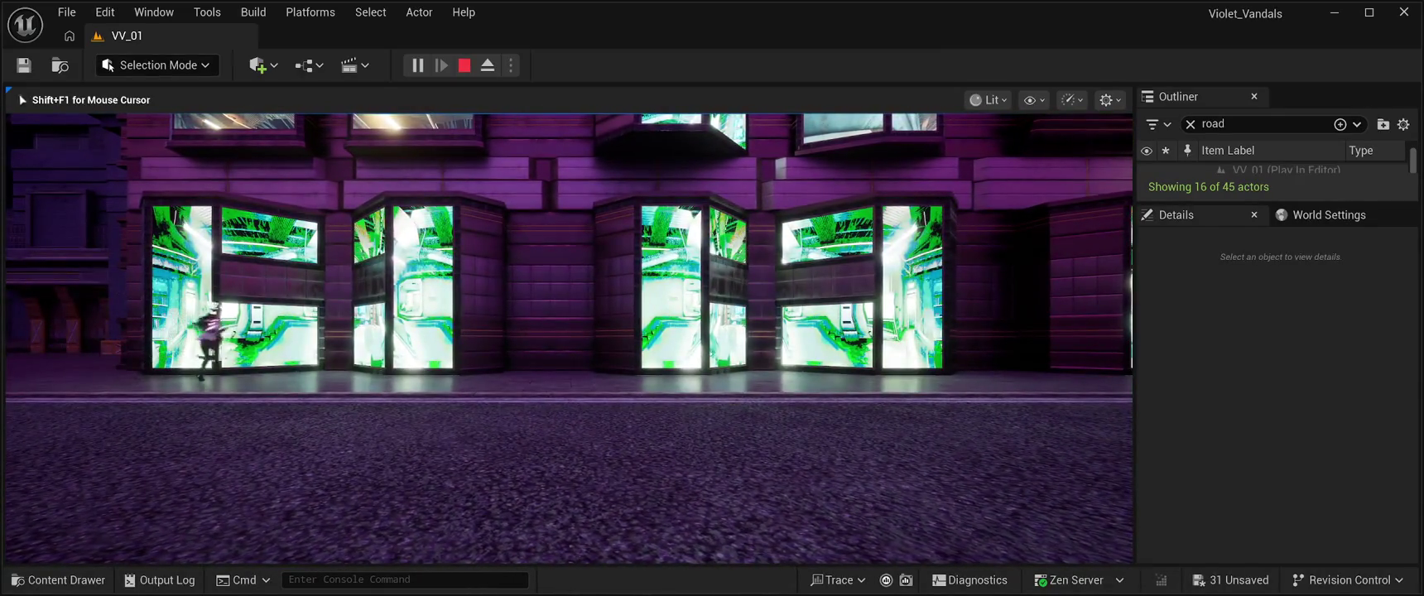
{"action": "key", "text": "space"}
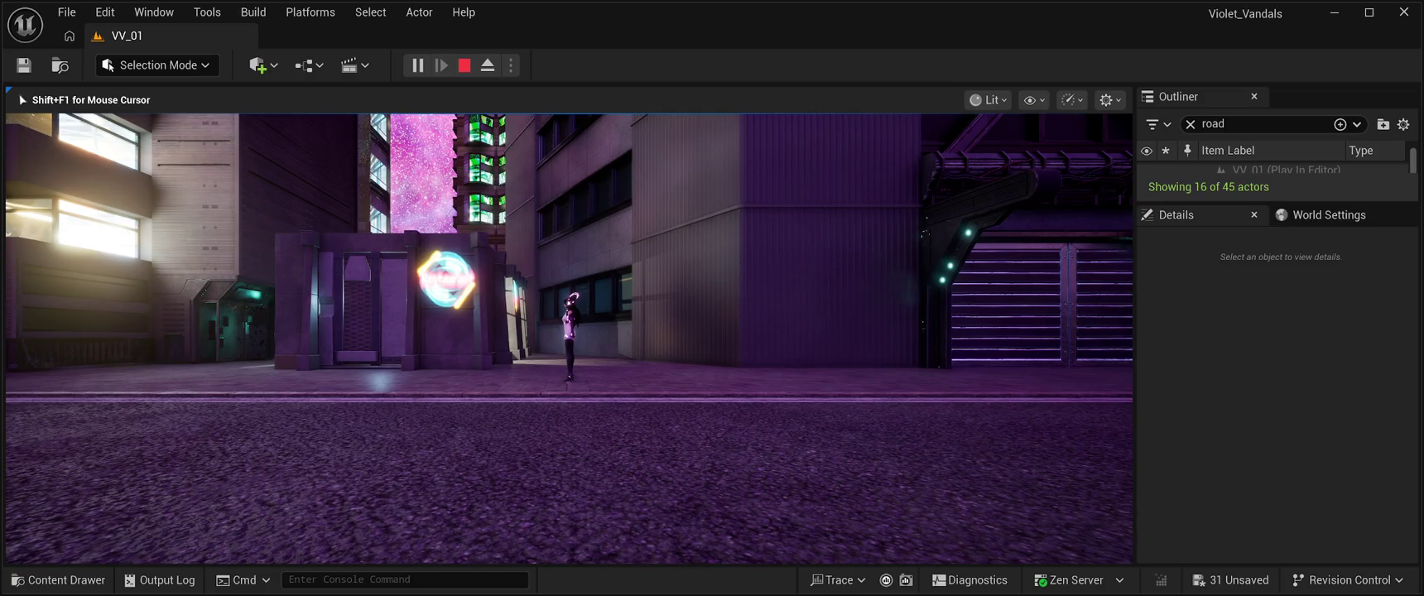
{"action": "left_click", "coordinate": [465, 64]}
{"action": "key", "text": "f"}
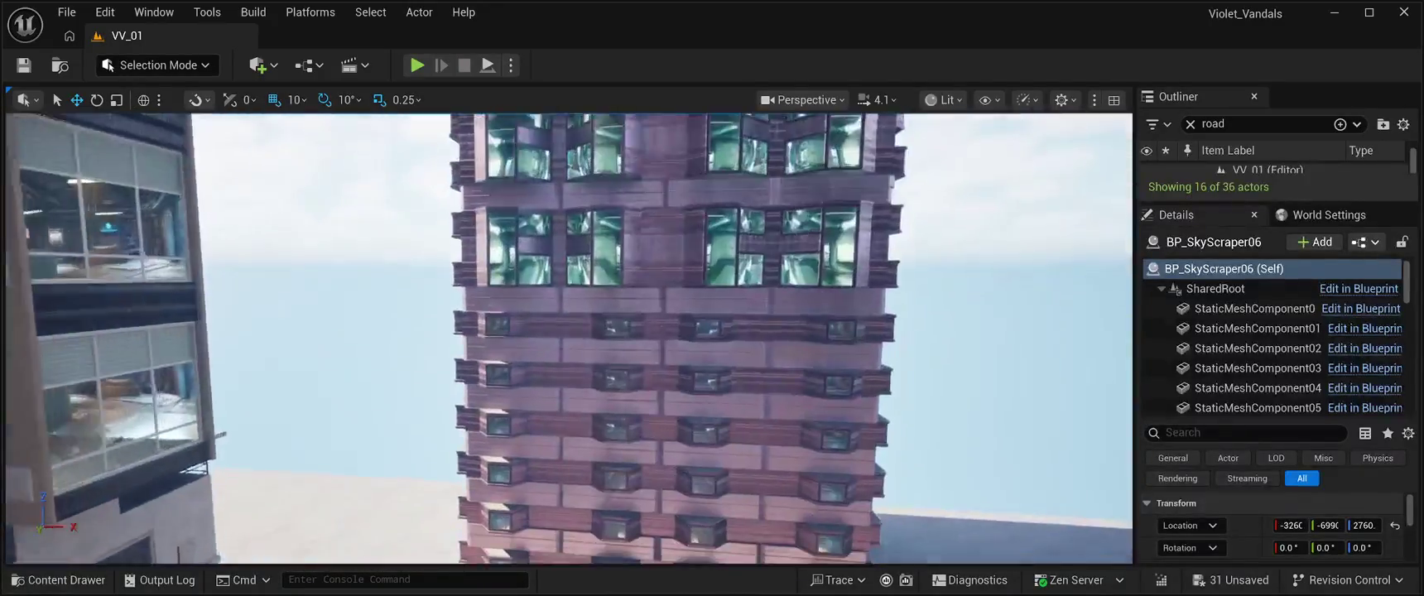
Try BP_SlumBuilding01 in the level, then delete it and reopen the building prefab assets.
{"action": "key", "text": "ctrl+space"}
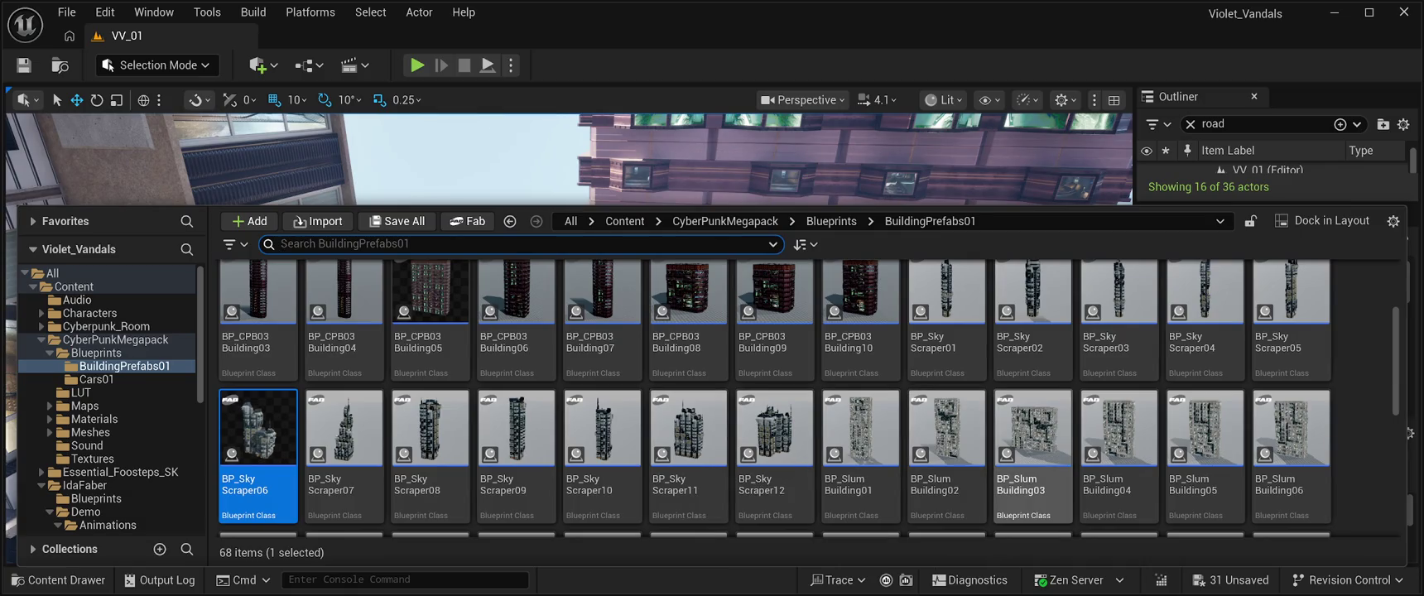
{"action": "left_click", "coordinate": [861, 447]}
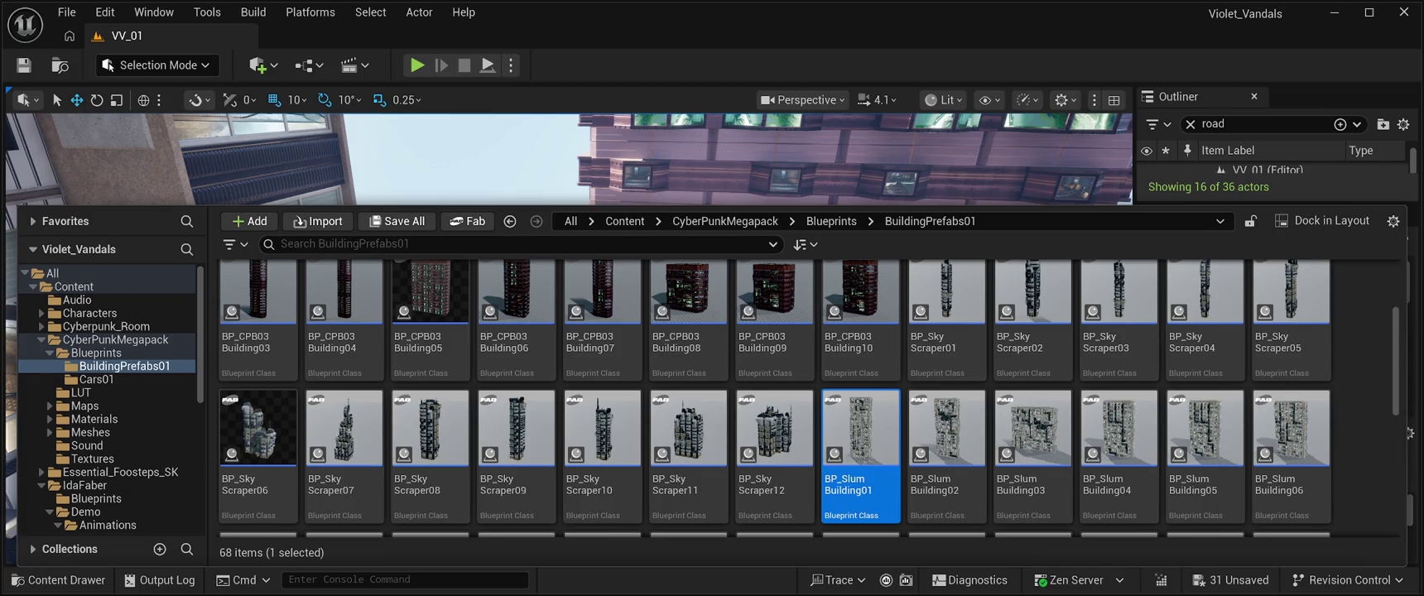
{"action": "key", "text": "ctrl+space"}
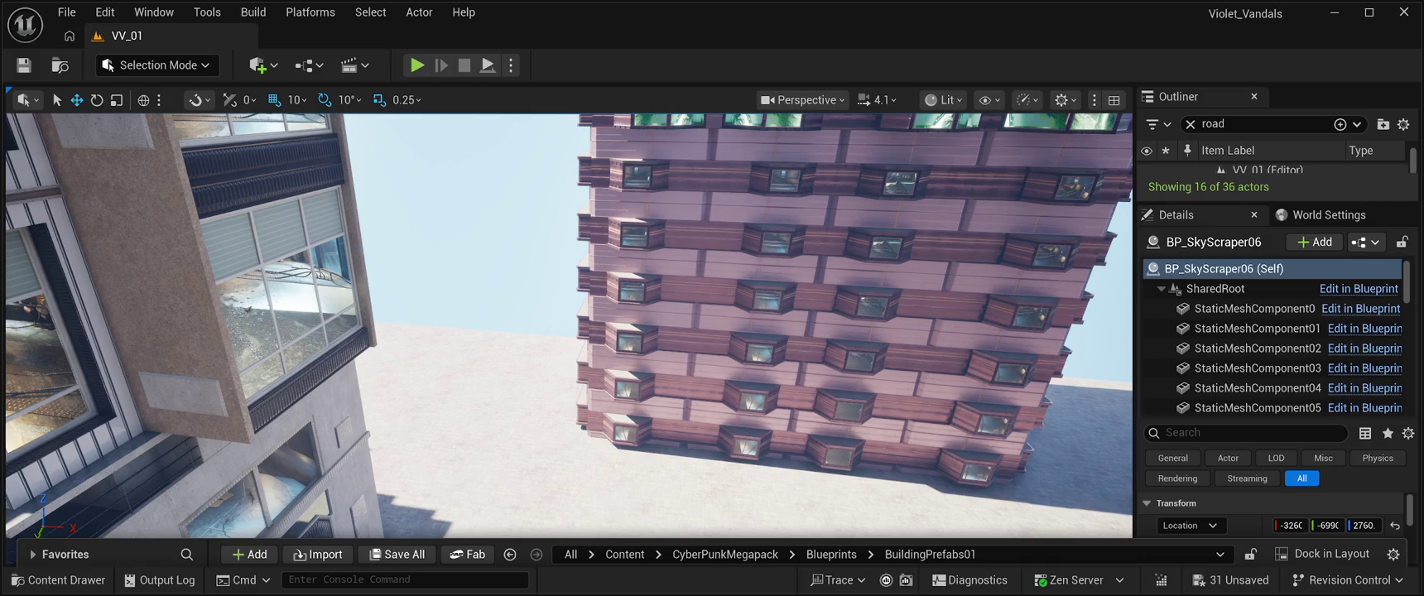
{"action": "left_click_drag", "start_coordinate": [510, 331], "coordinate": [509, 177]}
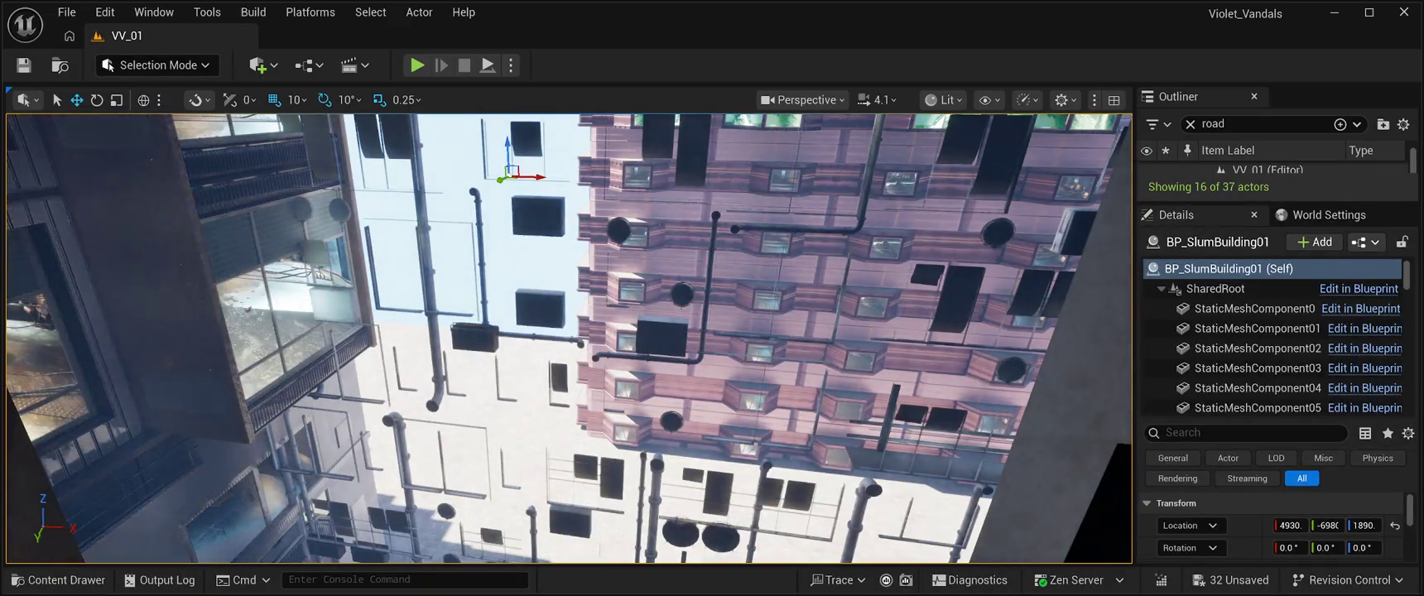
{"action": "key", "text": "f"}
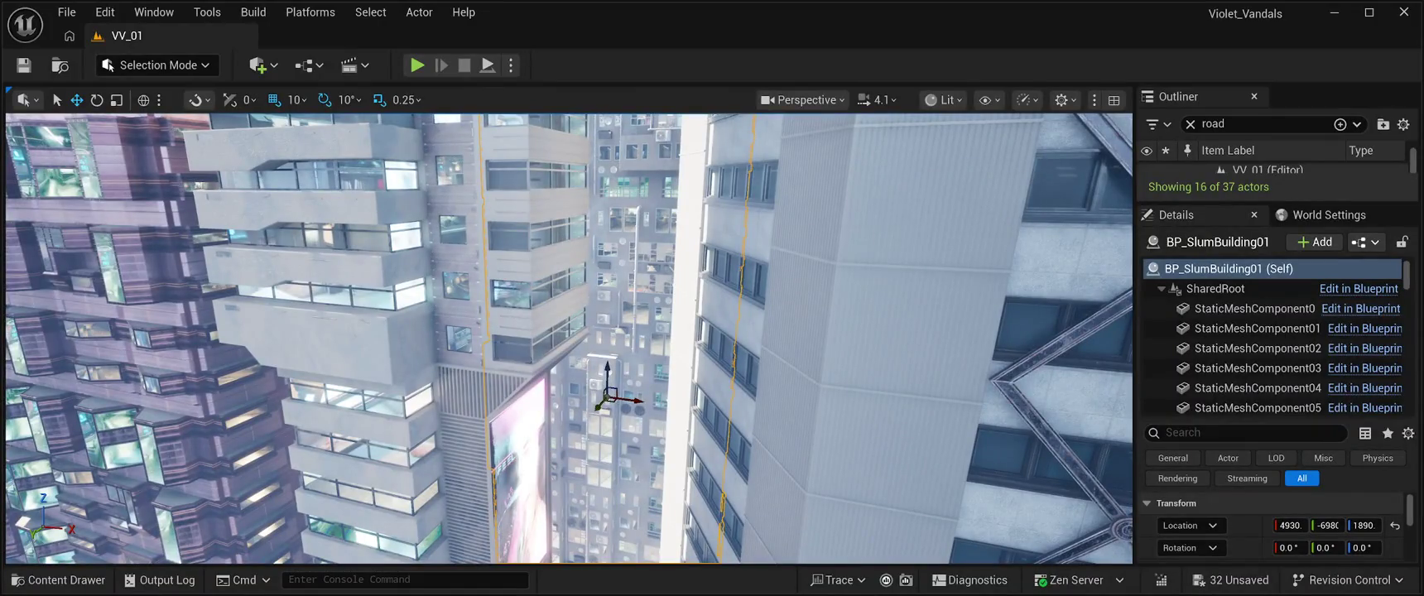
{"action": "left_click_drag", "start_coordinate": [612, 402], "coordinate": [683, 354]}
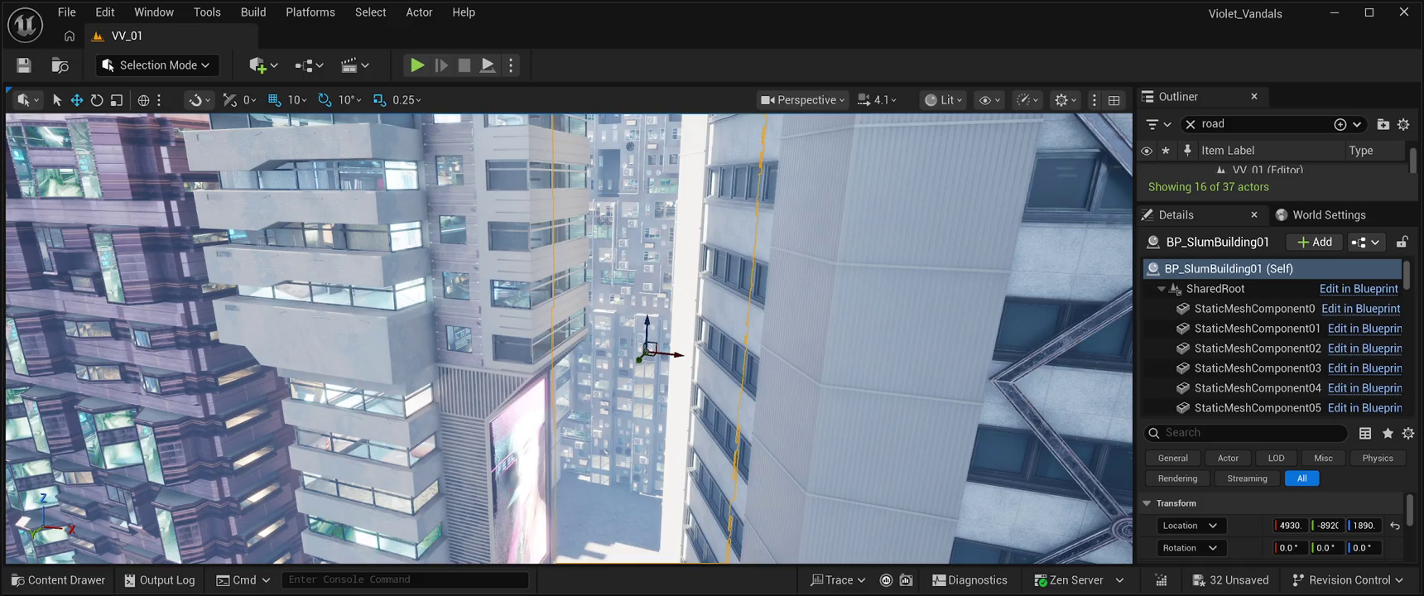
{"action": "key", "text": "Delete"}
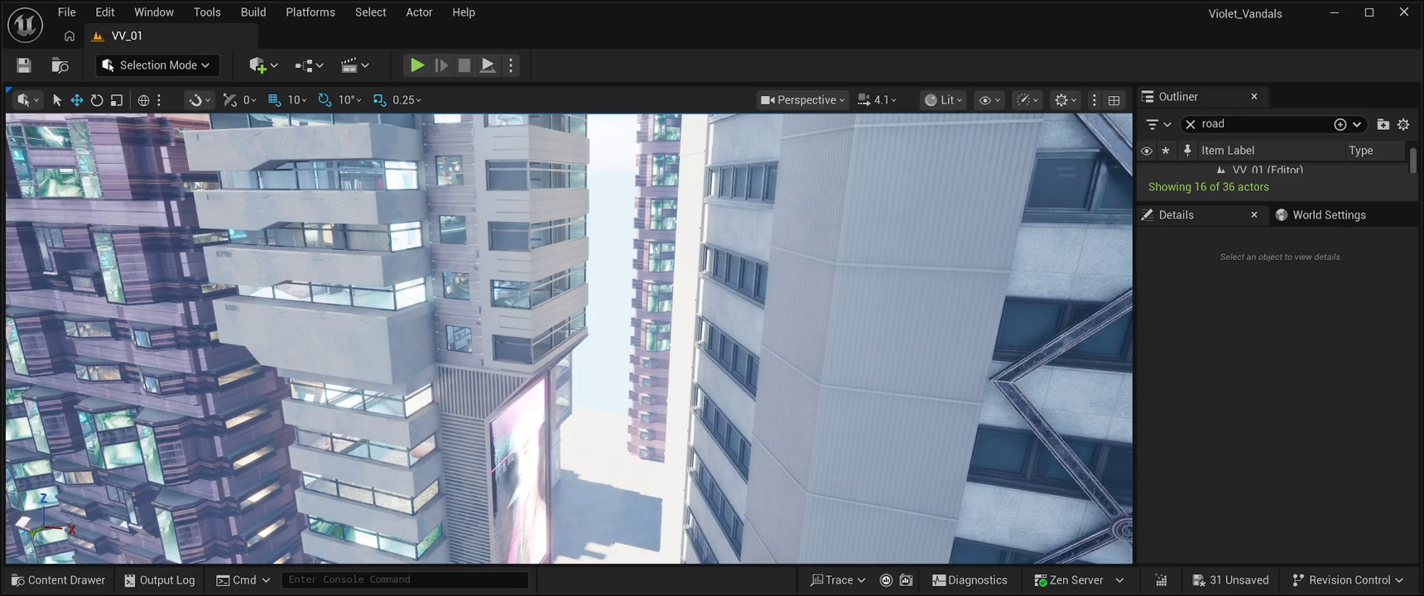
{"action": "left_click", "coordinate": [58, 580]}
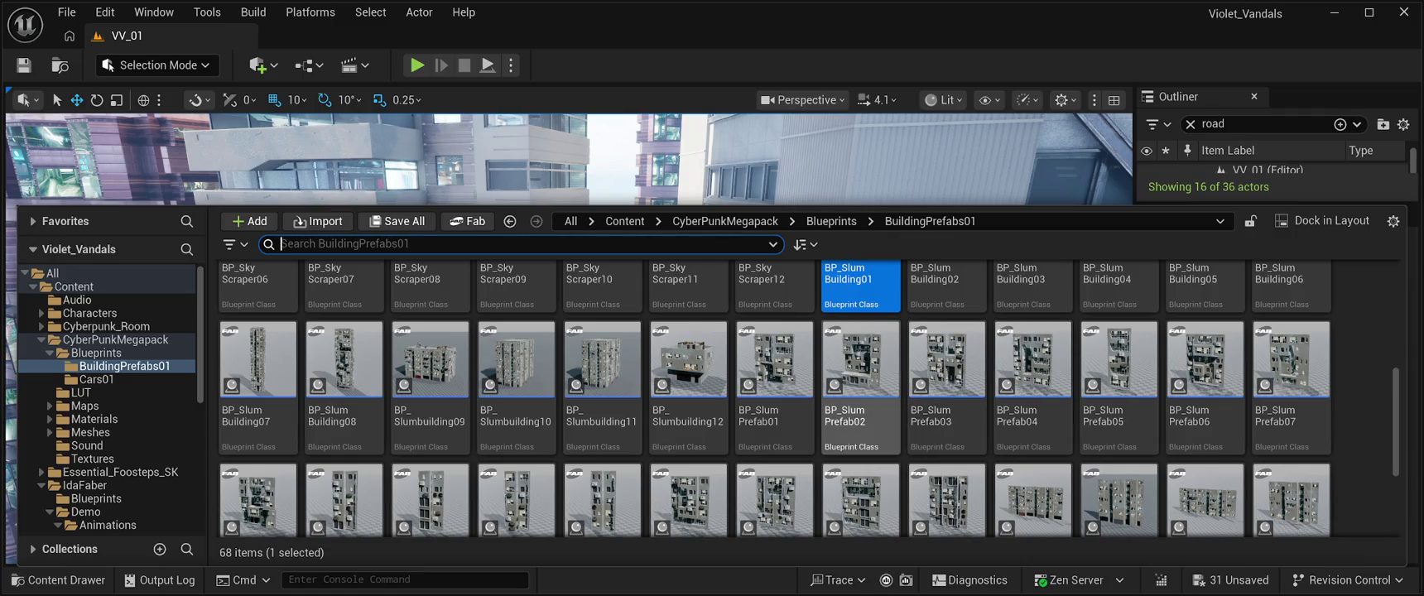
Place a BP_SlumPrefab02 slum block beside the pink tower, lowered slightly toward the ground.
{"action": "left_click_drag", "start_coordinate": [580, 158], "coordinate": [563, 332]}
{"action": "scroll", "coordinate": [568, 338], "scroll_direction": "down", "scroll_amount": 10}
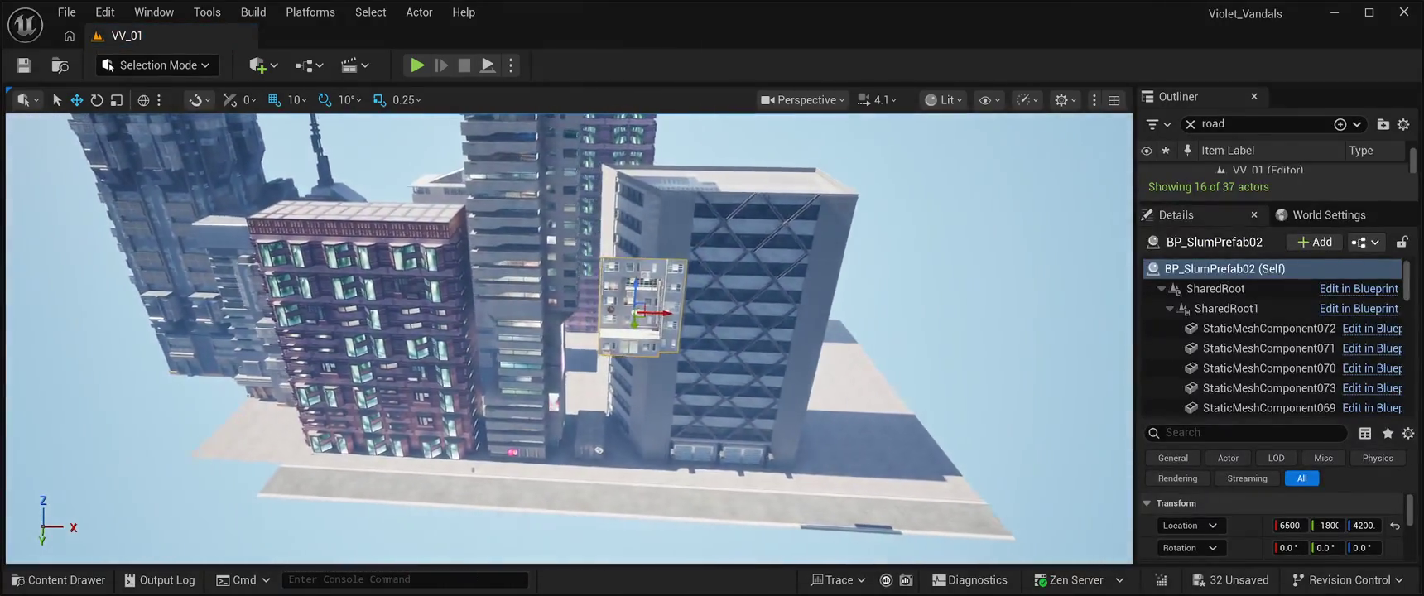
{"action": "left_click_drag", "start_coordinate": [675, 314], "coordinate": [659, 178]}
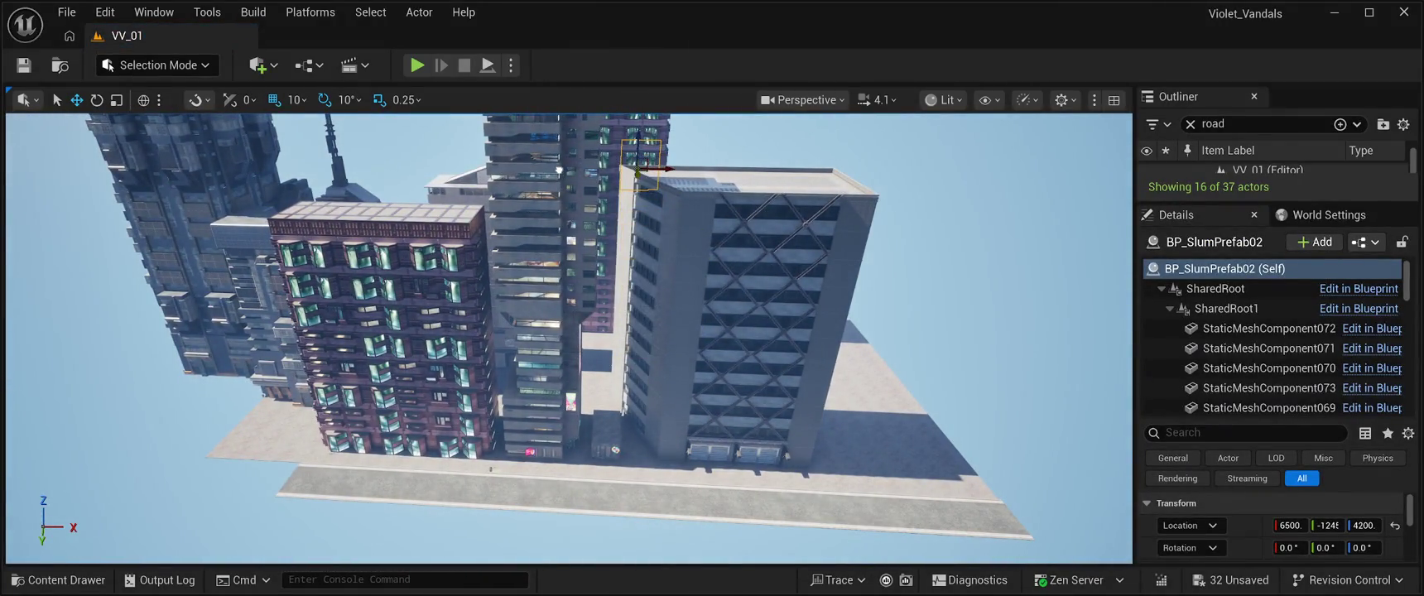
{"action": "scroll", "coordinate": [659, 178], "scroll_direction": "up", "scroll_amount": 3}
{"action": "scroll", "coordinate": [683, 204], "scroll_direction": "up", "scroll_amount": 4}
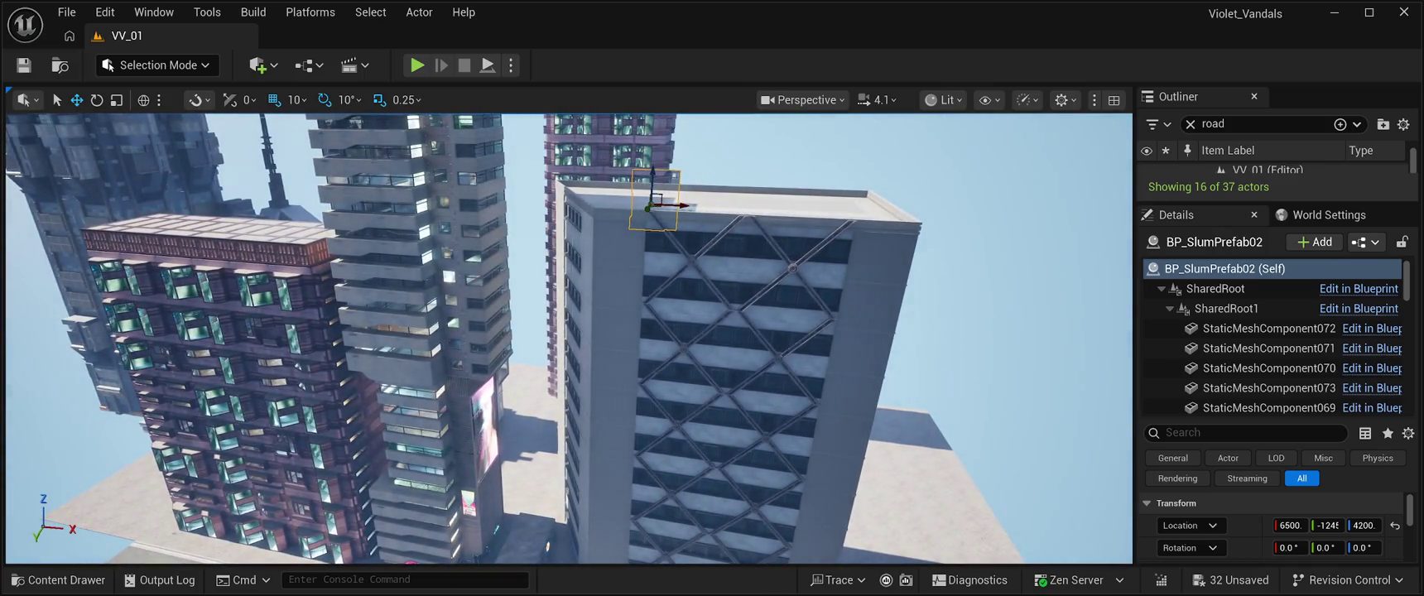
{"action": "mouse_move", "coordinate": [683, 205]}
{"action": "left_mouse_down"}
{"action": "mouse_move", "coordinate": [498, 217]}
{"action": "mouse_move", "coordinate": [500, 358]}
{"action": "mouse_move", "coordinate": [549, 357]}
{"action": "mouse_move", "coordinate": [522, 369]}
{"action": "mouse_move", "coordinate": [522, 290]}
{"action": "left_mouse_up"}
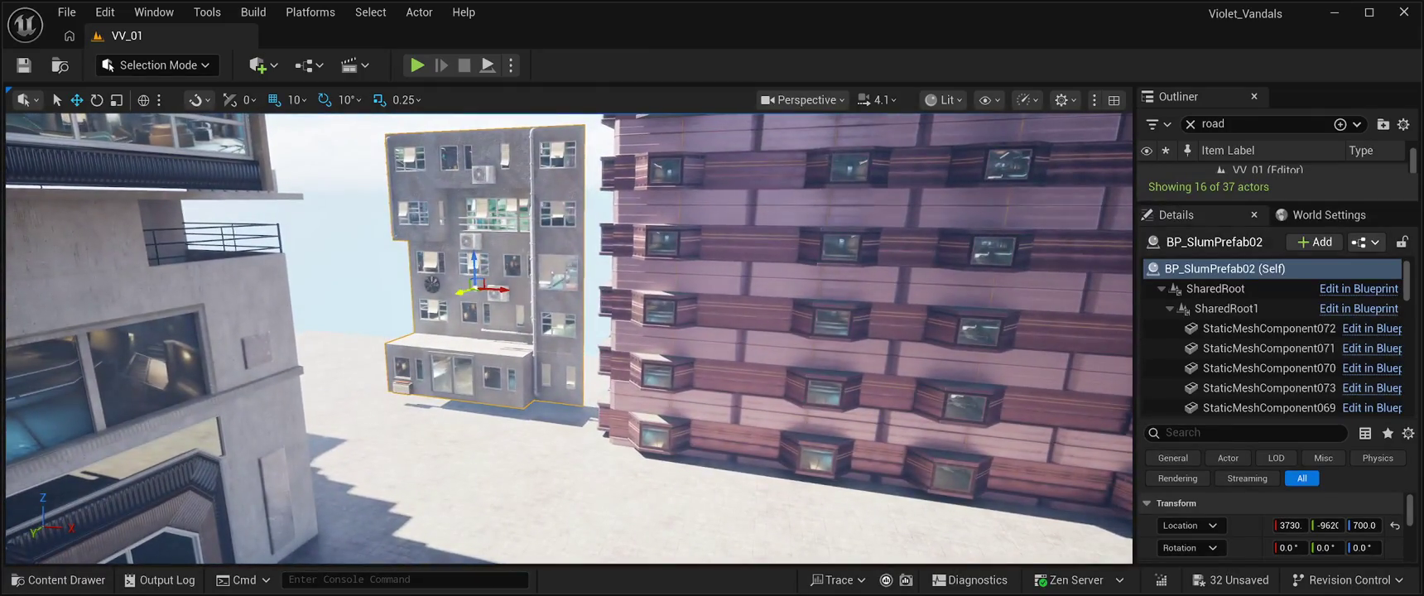
{"action": "left_click_drag", "start_coordinate": [474, 291], "coordinate": [487, 289]}
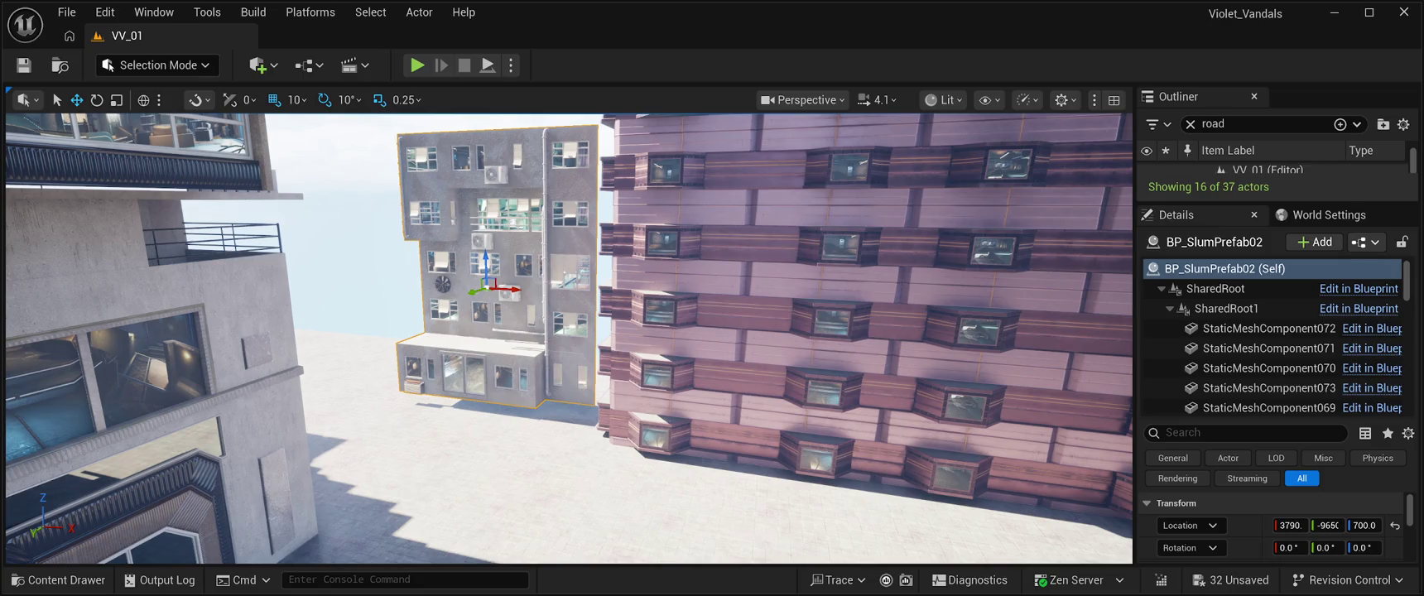
{"action": "left_click_drag", "start_coordinate": [486, 264], "coordinate": [487, 278]}
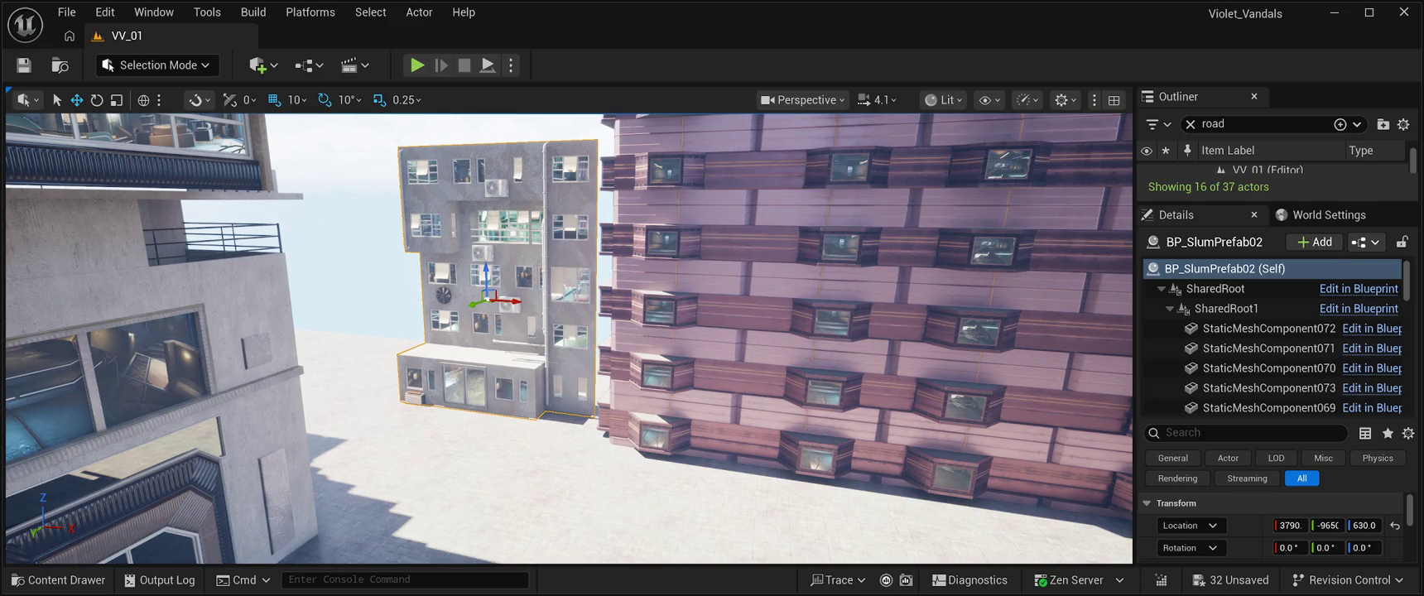
Alt-drag a copy of the slum block up to stack above it, save, and start a play test.
{"action": "left_click_drag", "start_coordinate": [487, 273], "coordinate": [482, 128]}
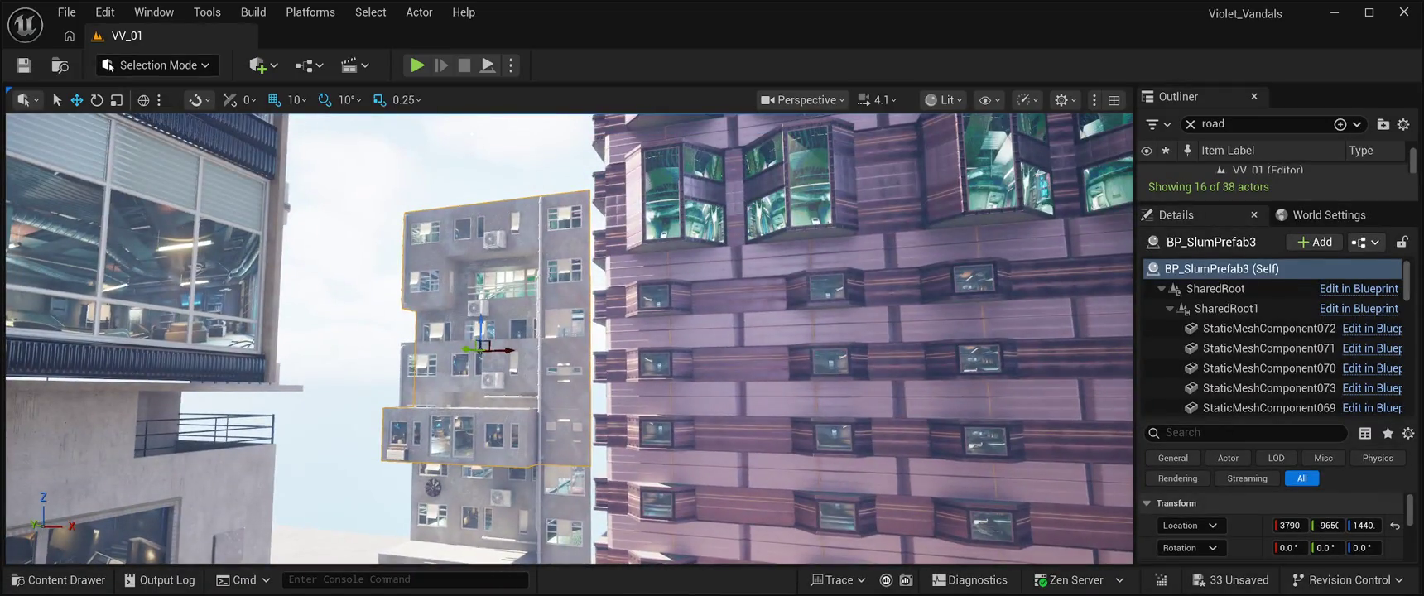
{"action": "mouse_move", "coordinate": [481, 329]}
{"action": "left_mouse_down"}
{"action": "mouse_move", "coordinate": [496, 205]}
{"action": "mouse_move", "coordinate": [482, 236]}
{"action": "left_mouse_up"}
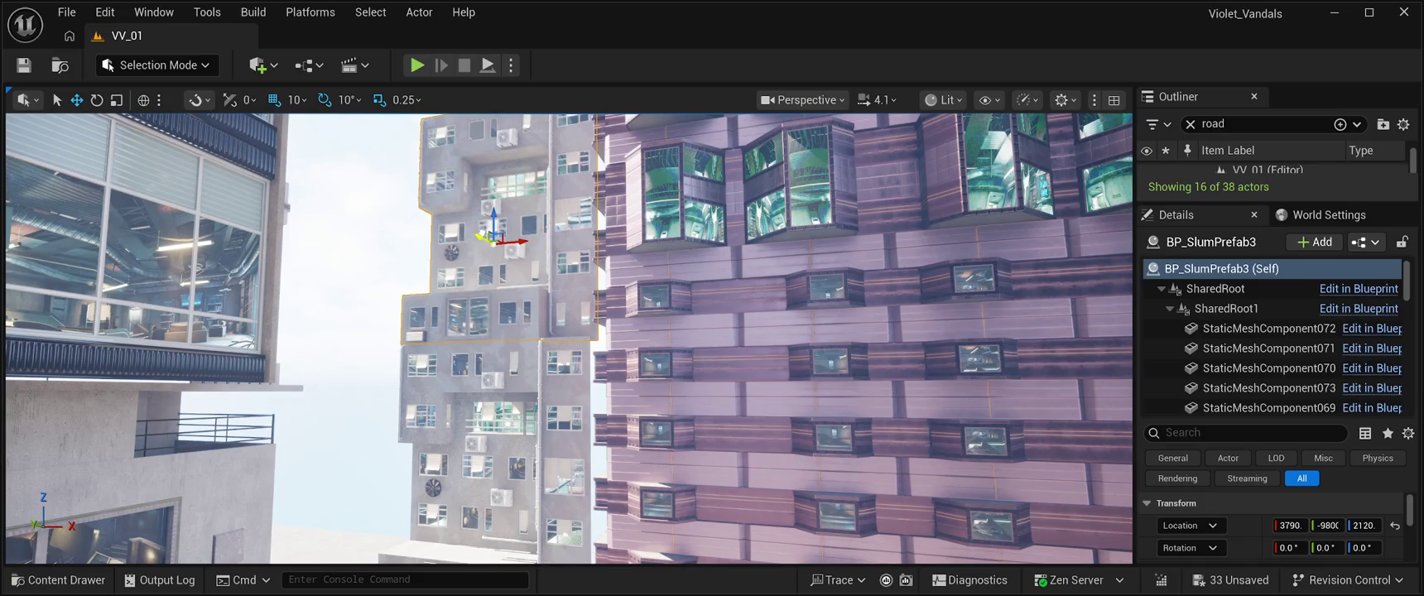
{"action": "key", "text": "ctrl+s"}
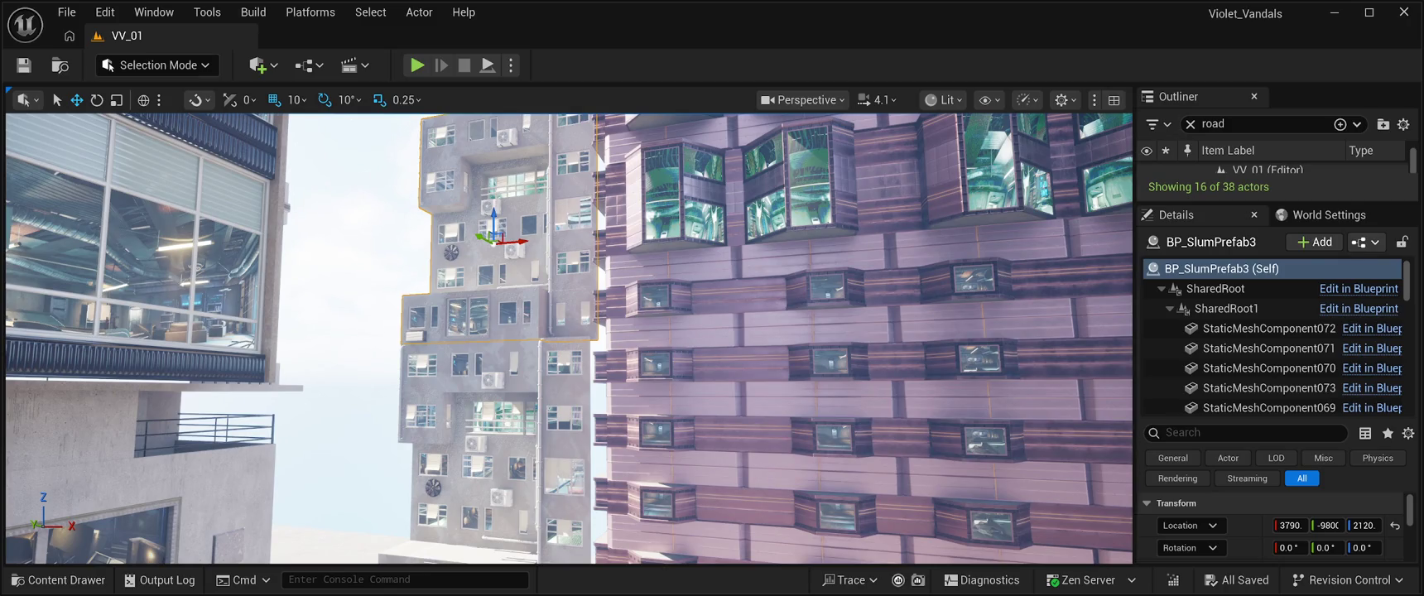
{"action": "left_click", "coordinate": [417, 64]}
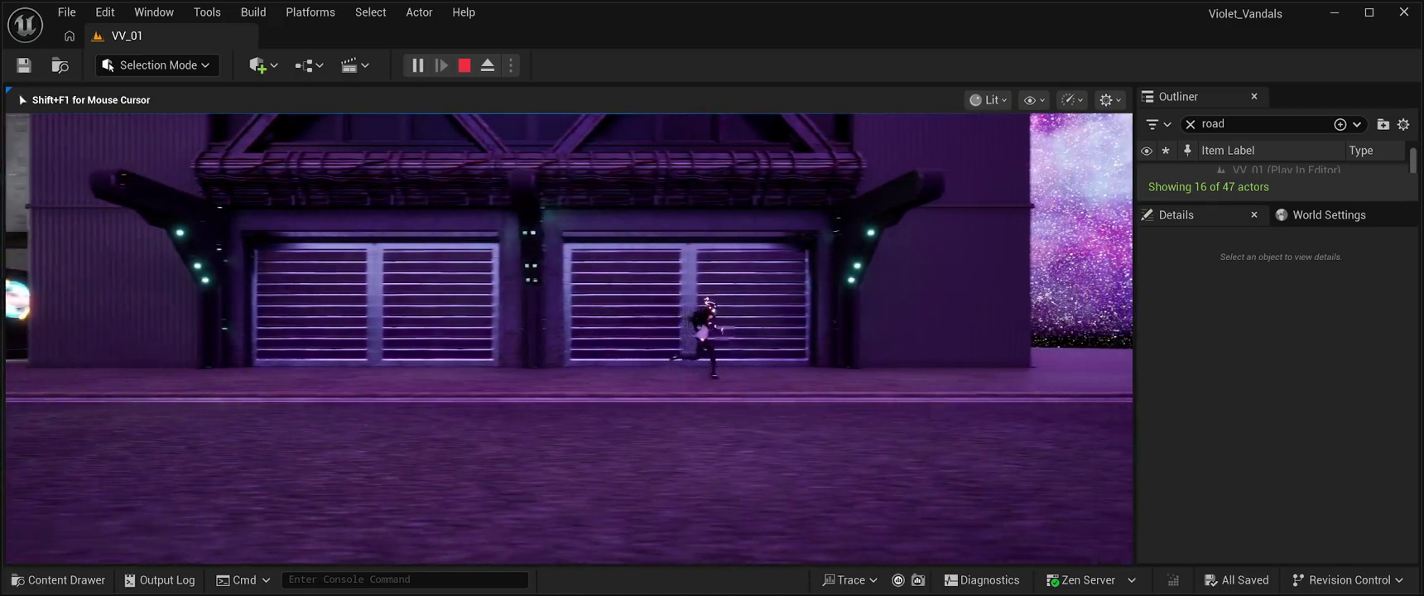
{"action": "key", "text": "Escape"}
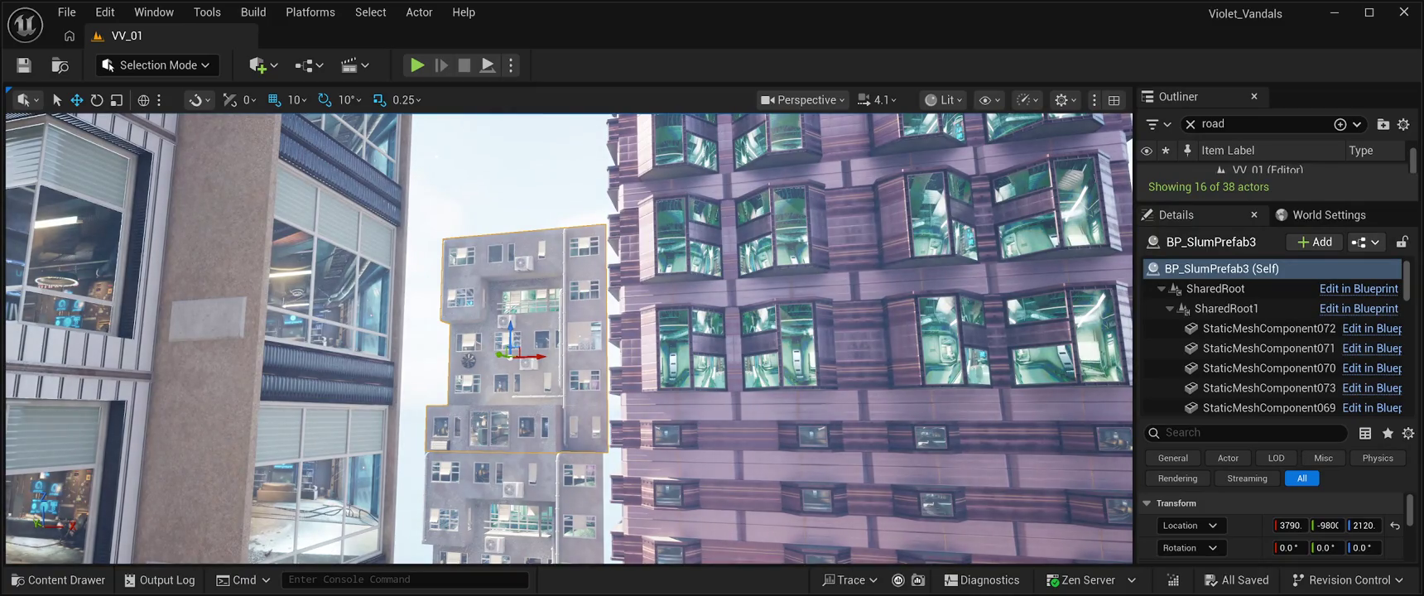
Delete both the upper and lower slum block copies.
{"action": "key", "text": "Delete"}
{"action": "left_click", "coordinate": [514, 506]}
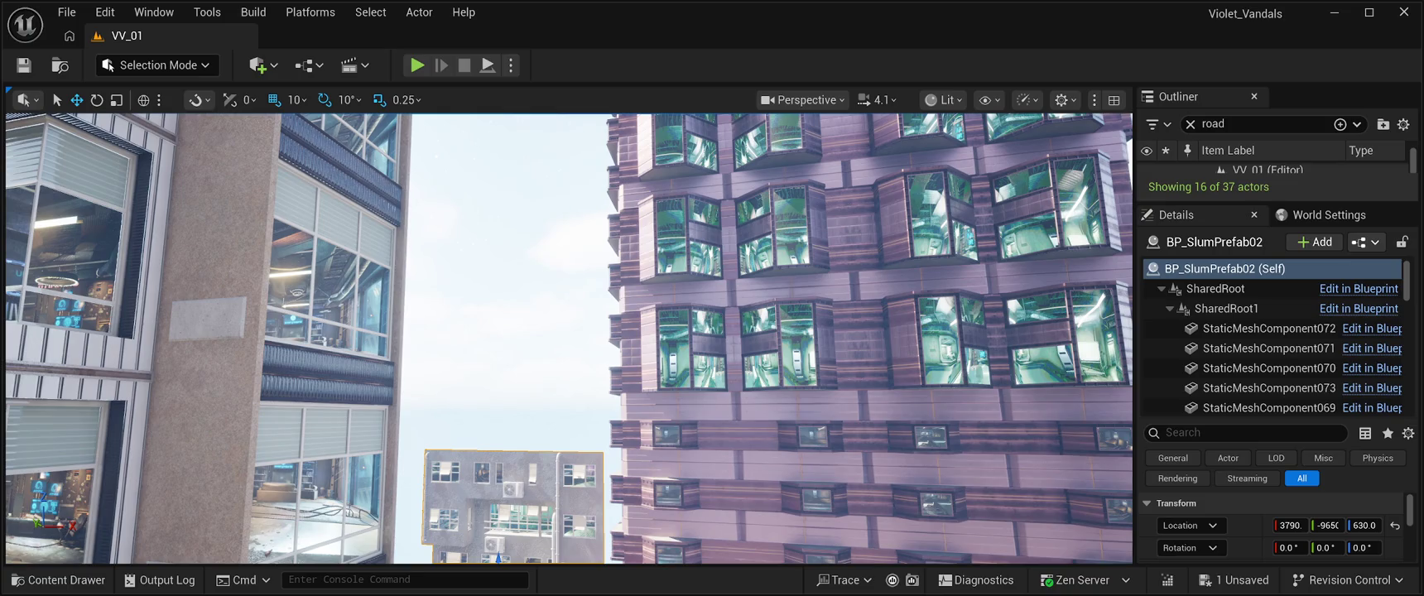
{"action": "key", "text": "Delete"}
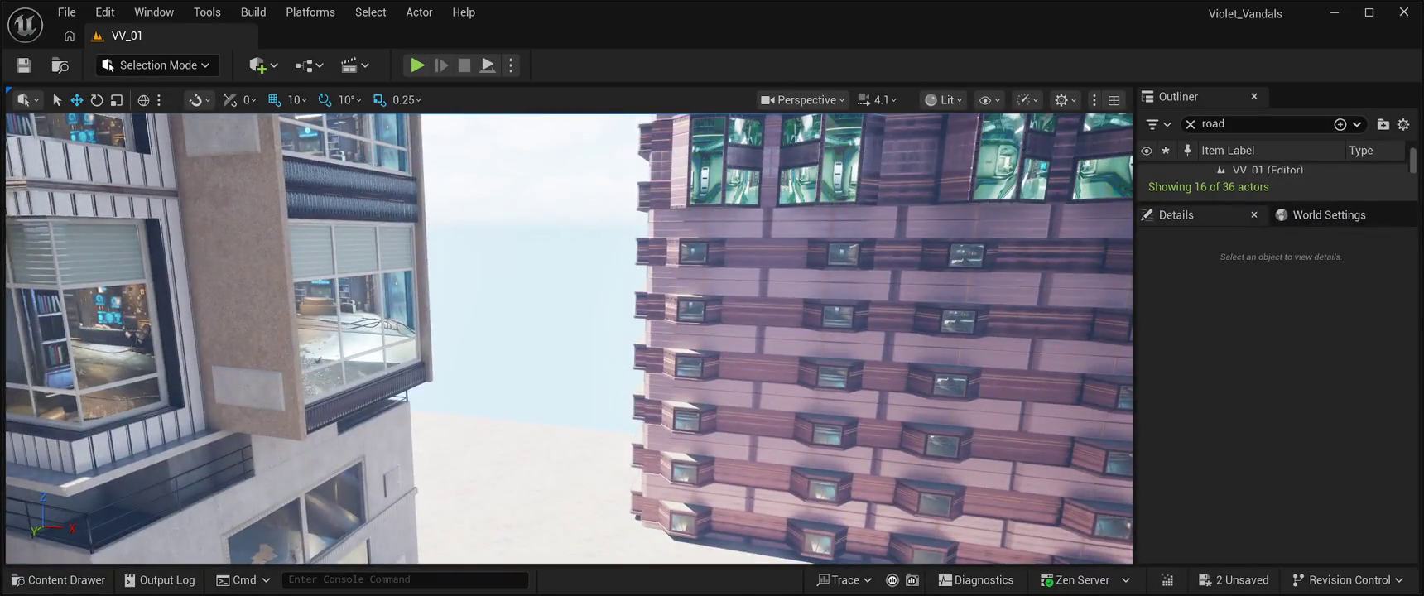
Bring up the BuildingPrefabs01 assets and select the BP_CB01_Building06 prefab.
{"action": "key", "text": "ctrl+space"}
{"action": "scroll", "coordinate": [862, 373], "scroll_direction": "down", "scroll_amount": 1}
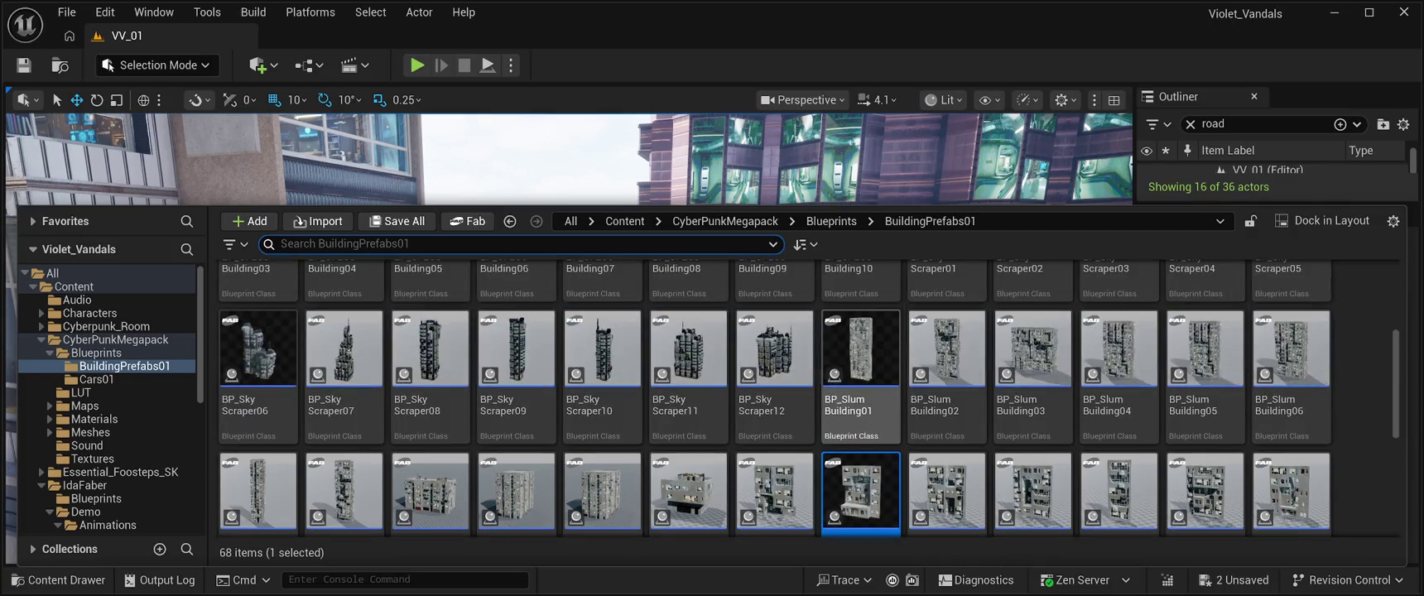
{"action": "scroll", "coordinate": [861, 372], "scroll_direction": "up", "scroll_amount": 2}
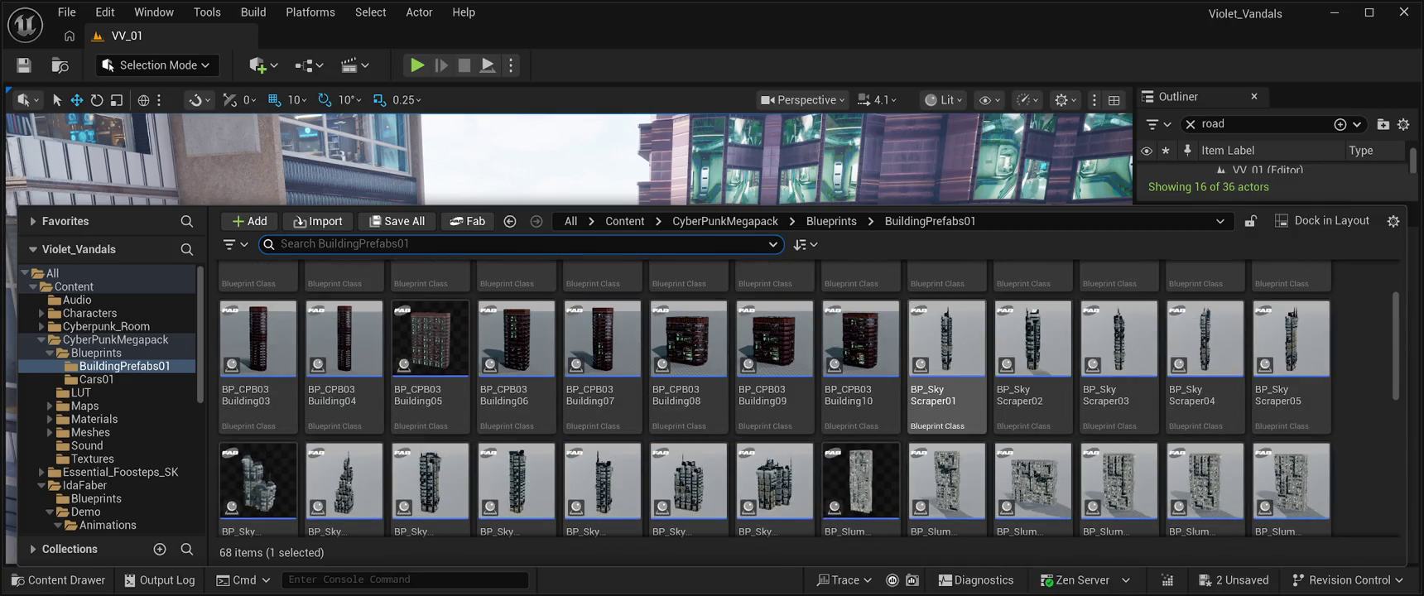
{"action": "scroll", "coordinate": [947, 364], "scroll_direction": "up", "scroll_amount": 2}
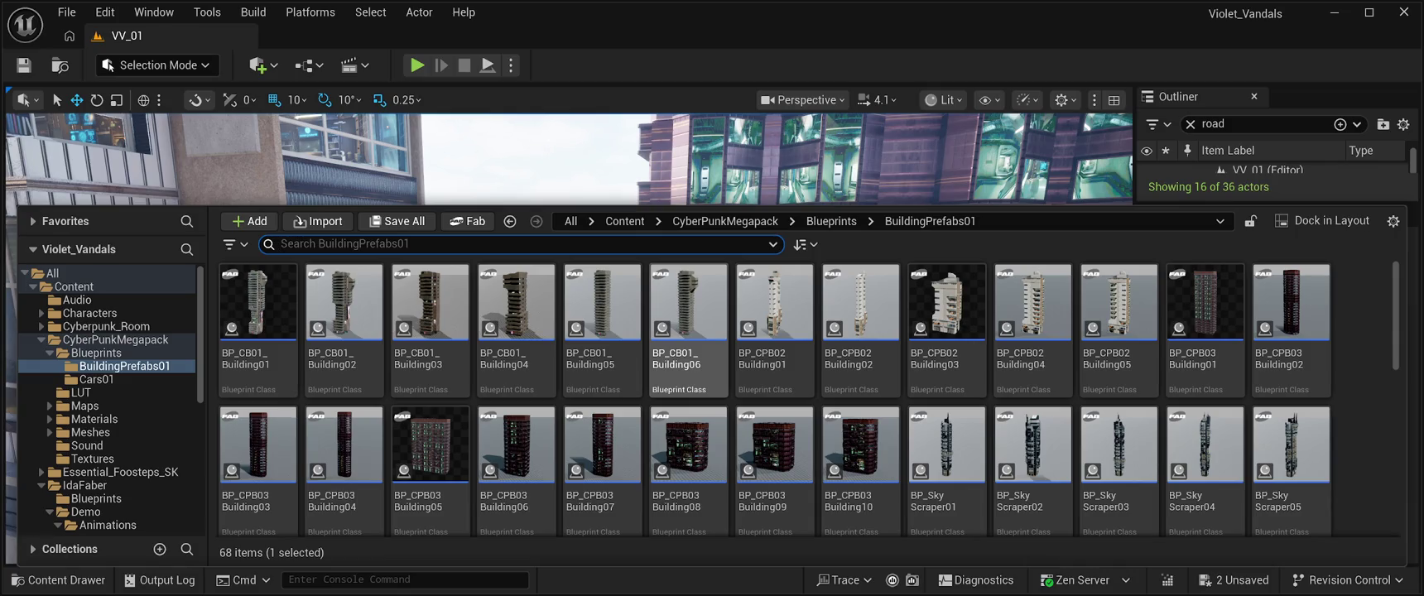
{"action": "left_click", "coordinate": [688, 302]}
{"action": "scroll", "coordinate": [571, 331], "scroll_direction": "up", "scroll_amount": 5}
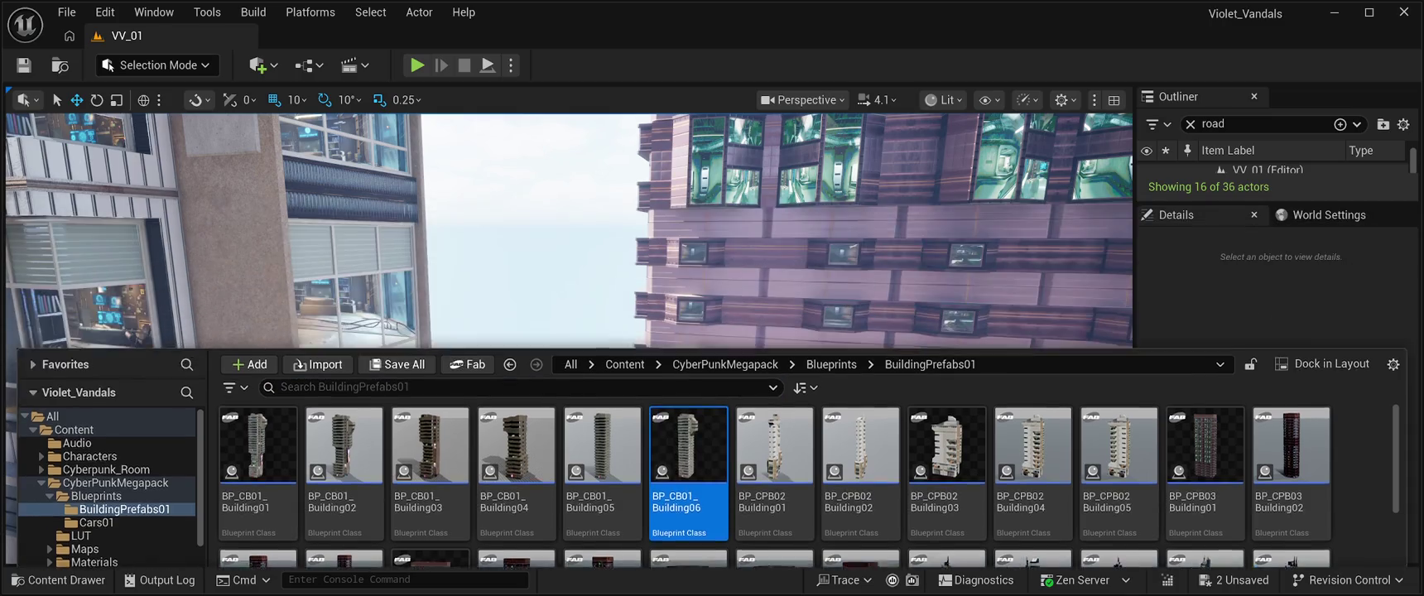
Add BP_CB01_Building06 to the level and lower it to ground level.
{"action": "key", "text": "f"}
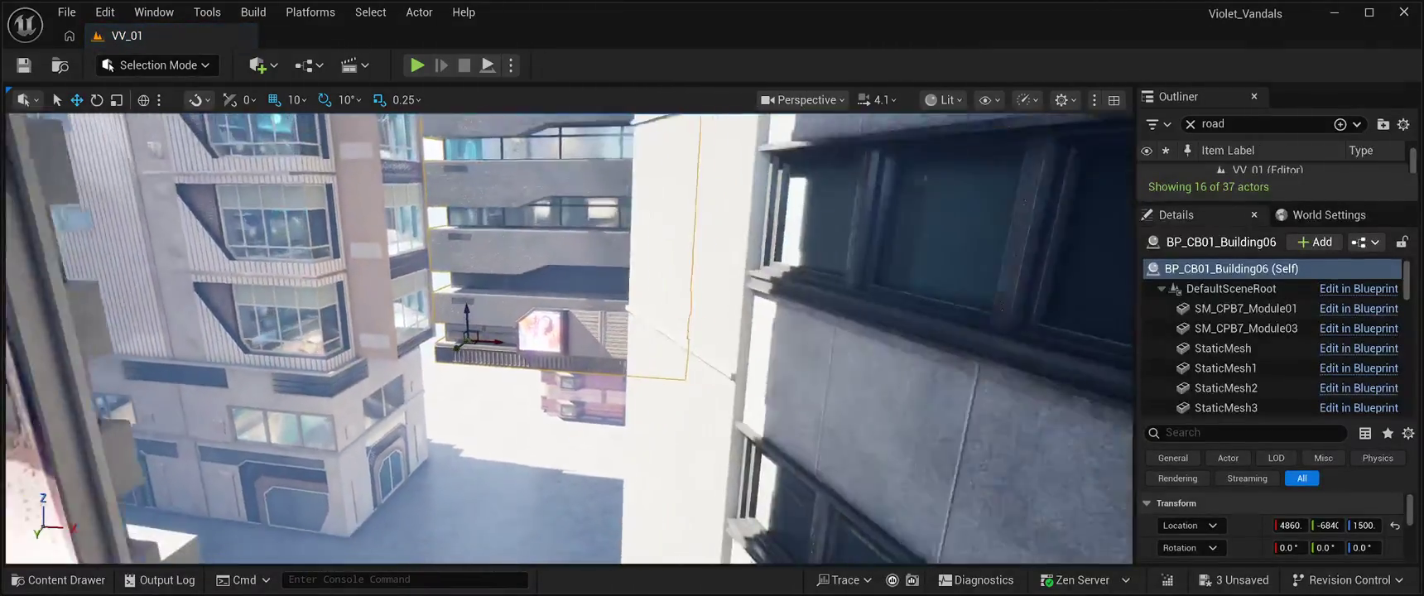
{"action": "left_click_drag", "start_coordinate": [466, 319], "coordinate": [474, 501]}
{"action": "key", "text": "f"}
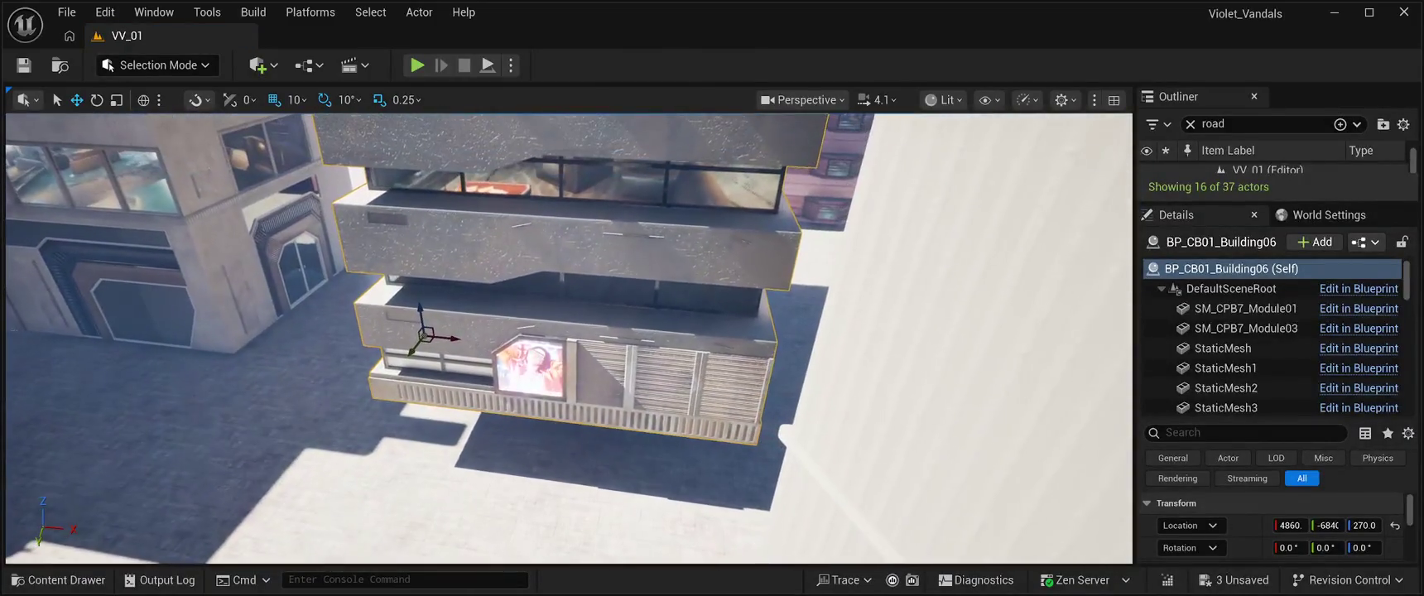
{"action": "left_click_drag", "start_coordinate": [421, 311], "coordinate": [442, 369]}
Shift the building along Y beside the street and along X to 2520, then save and play-test.
{"action": "mouse_move", "coordinate": [422, 408]}
{"action": "left_mouse_down"}
{"action": "mouse_move", "coordinate": [488, 332]}
{"action": "mouse_move", "coordinate": [534, 240]}
{"action": "mouse_move", "coordinate": [381, 223]}
{"action": "mouse_move", "coordinate": [414, 198]}
{"action": "mouse_move", "coordinate": [309, 192]}
{"action": "left_mouse_up"}
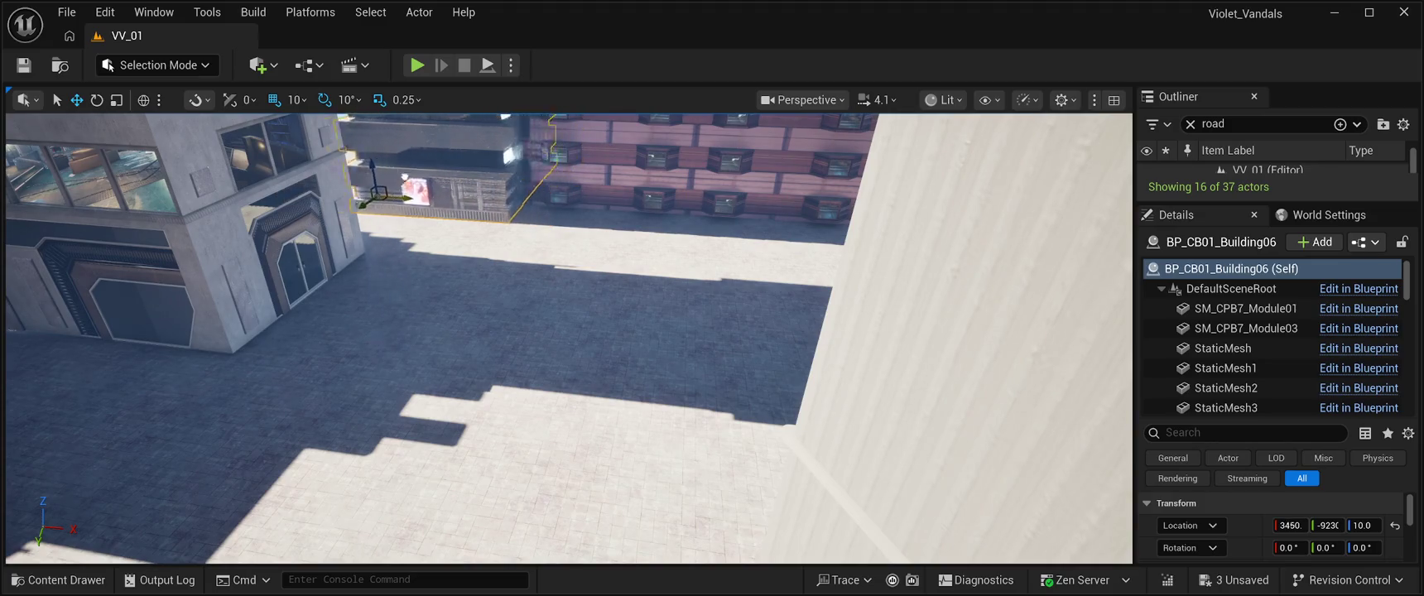
{"action": "mouse_move", "coordinate": [324, 138]}
{"action": "left_mouse_down"}
{"action": "mouse_move", "coordinate": [340, 165]}
{"action": "mouse_move", "coordinate": [327, 153]}
{"action": "left_mouse_up"}
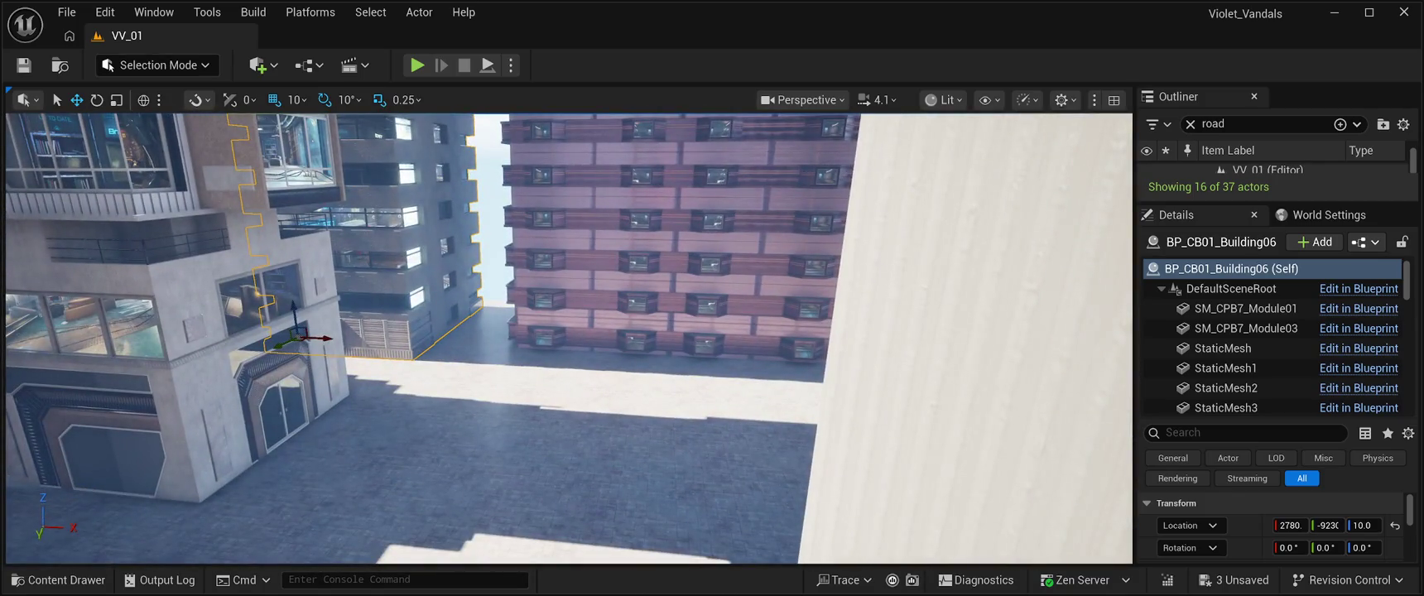
{"action": "left_click_drag", "start_coordinate": [319, 338], "coordinate": [301, 338]}
{"action": "left_click_drag", "start_coordinate": [331, 248], "coordinate": [331, 186]}
{"action": "left_click_drag", "start_coordinate": [315, 487], "coordinate": [290, 487]}
{"action": "mouse_move", "coordinate": [331, 249]}
{"action": "left_mouse_down"}
{"action": "mouse_move", "coordinate": [331, 207]}
{"action": "mouse_move", "coordinate": [331, 232]}
{"action": "left_mouse_up"}
{"action": "key", "text": "ctrl+s"}
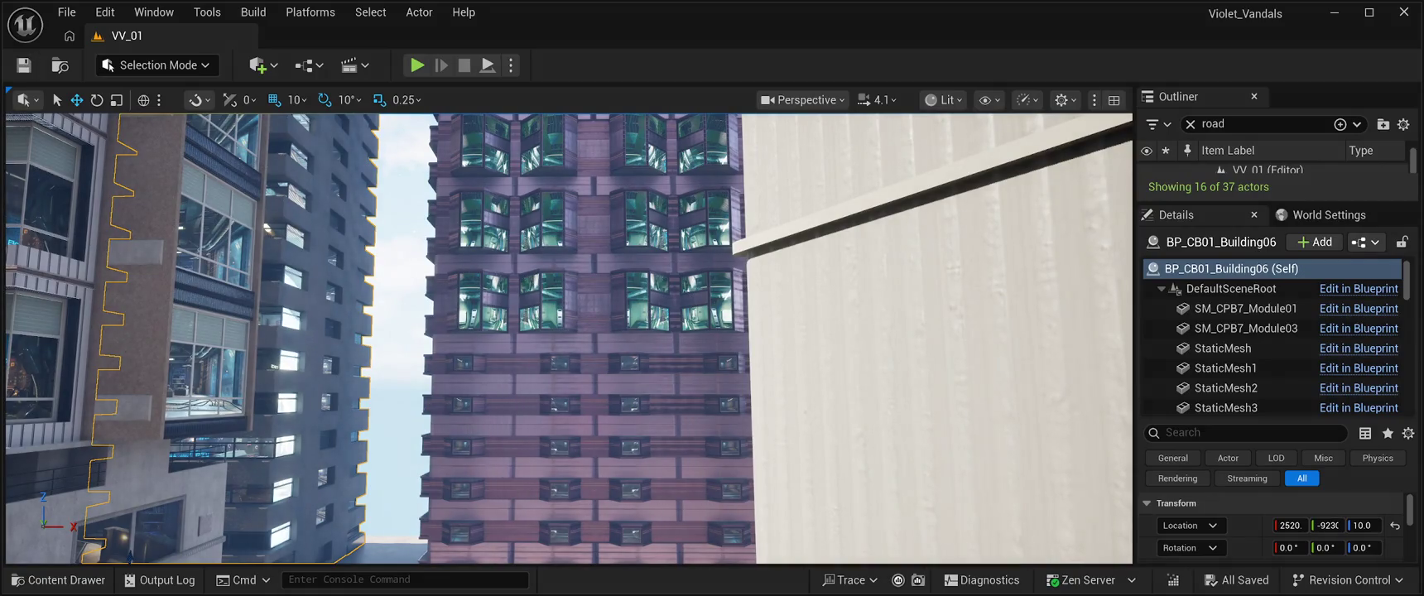
{"action": "left_click", "coordinate": [418, 65]}
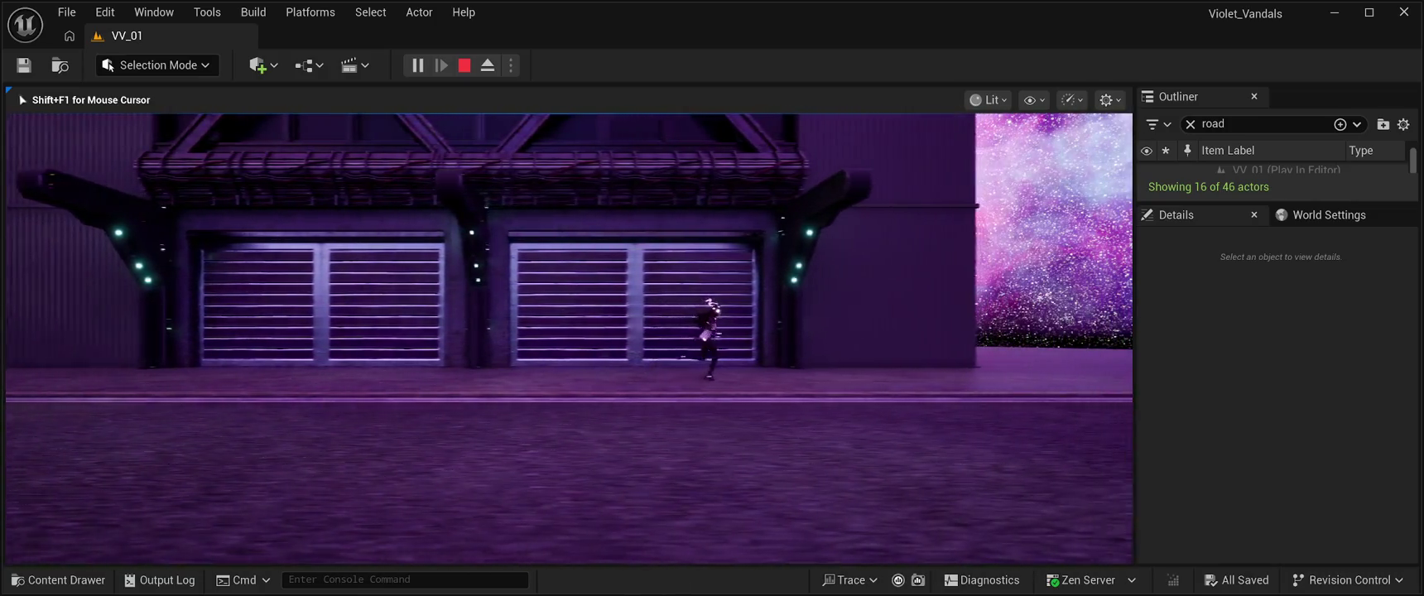
Stop the VV_01 play test with Esc and bring the BuildingPrefabs01 content assets back up.
{"action": "key", "text": "Escape"}
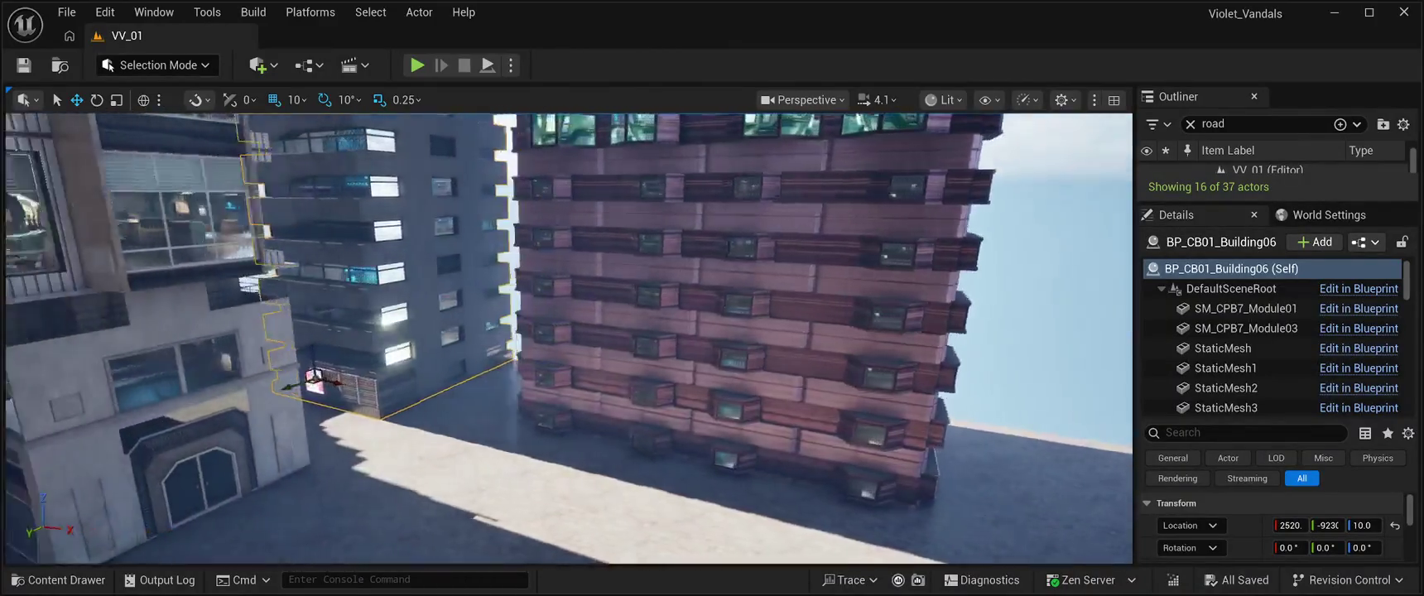
{"action": "key", "text": "ctrl+space"}
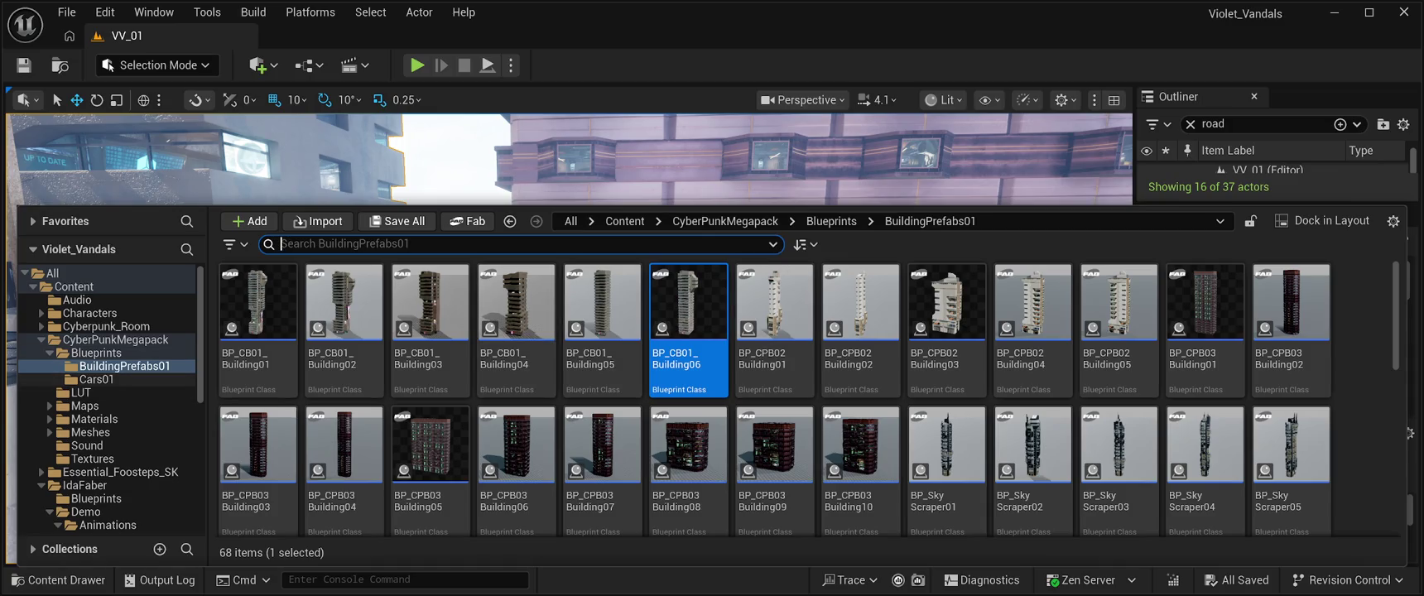
Scroll the Content Drawer folder tree down and open the TreatmentStation folder.
{"action": "scroll", "coordinate": [108, 398], "scroll_direction": "down", "scroll_amount": 3}
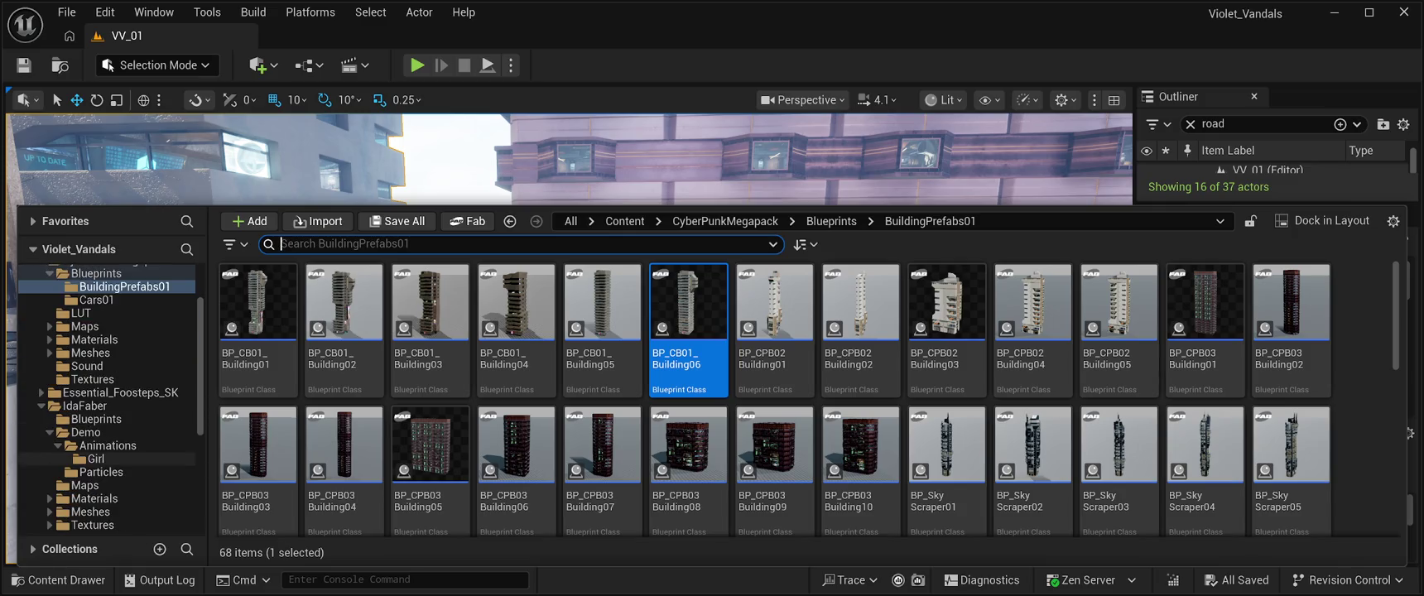
{"action": "scroll", "coordinate": [108, 397], "scroll_direction": "down", "scroll_amount": 3}
{"action": "scroll", "coordinate": [108, 480], "scroll_direction": "down", "scroll_amount": 1}
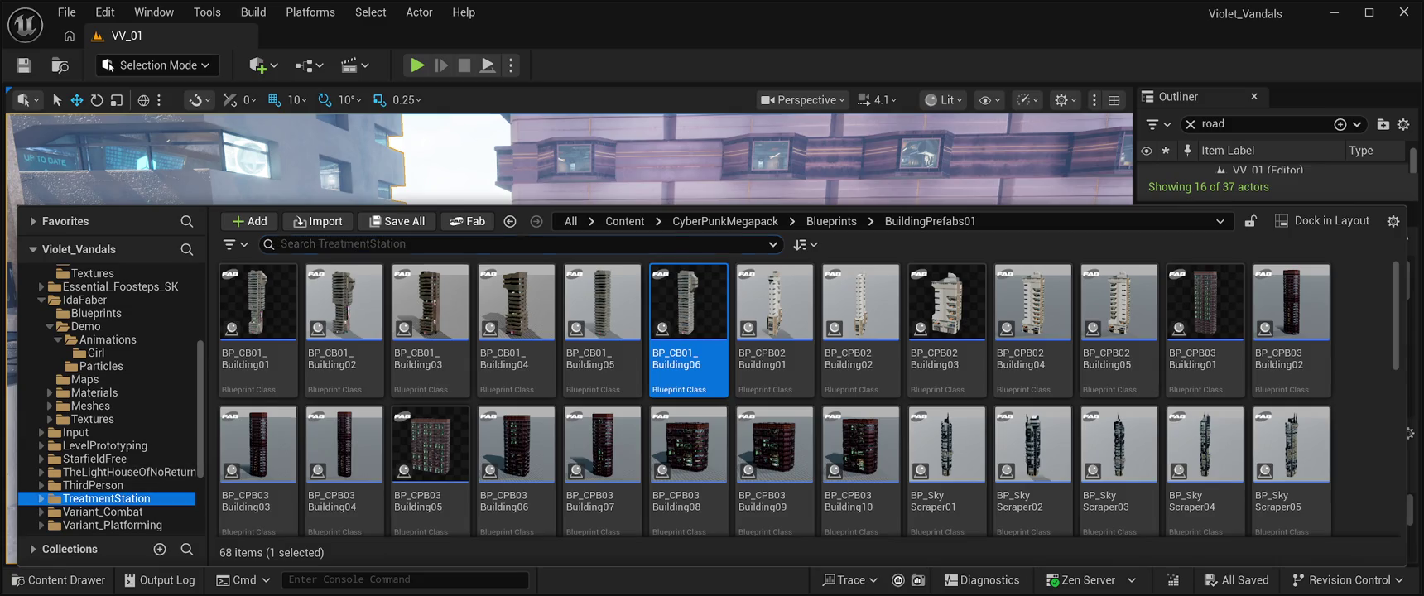
{"action": "left_click", "coordinate": [106, 499]}
Browse TreatmentStation's Meshes folder and select the SM_Fence_2 mesh.
{"action": "double_click", "coordinate": [602, 315]}
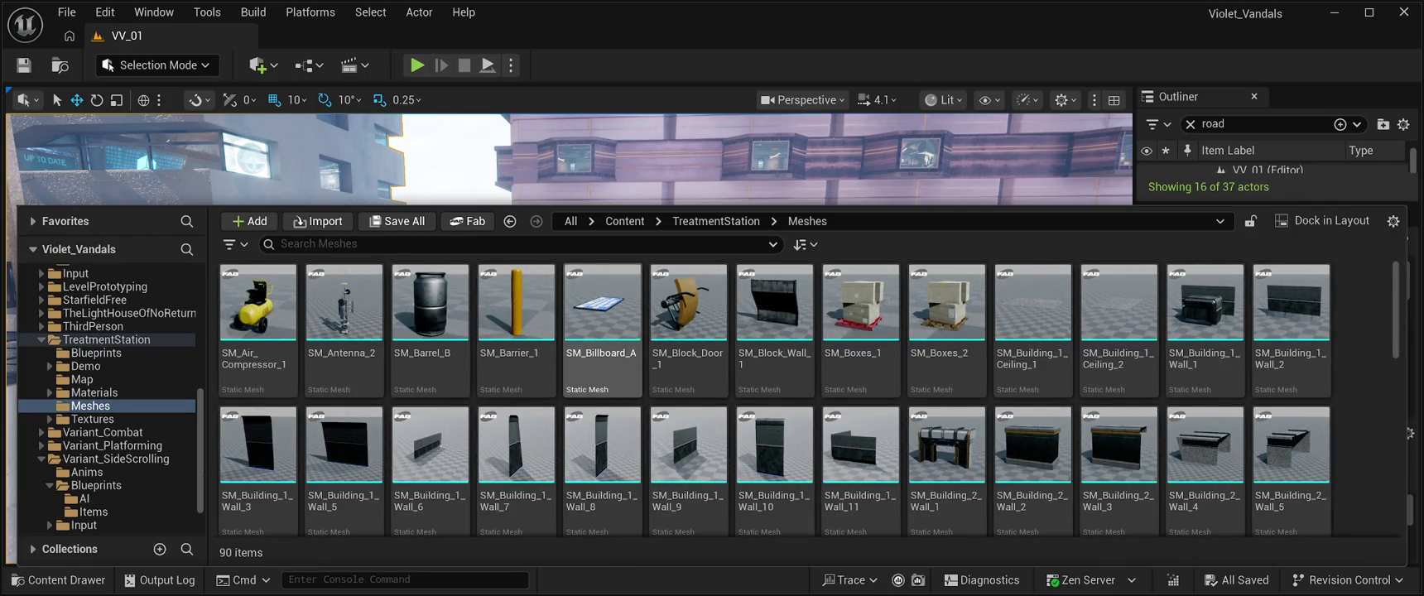
{"action": "scroll", "coordinate": [774, 380], "scroll_direction": "down", "scroll_amount": 3}
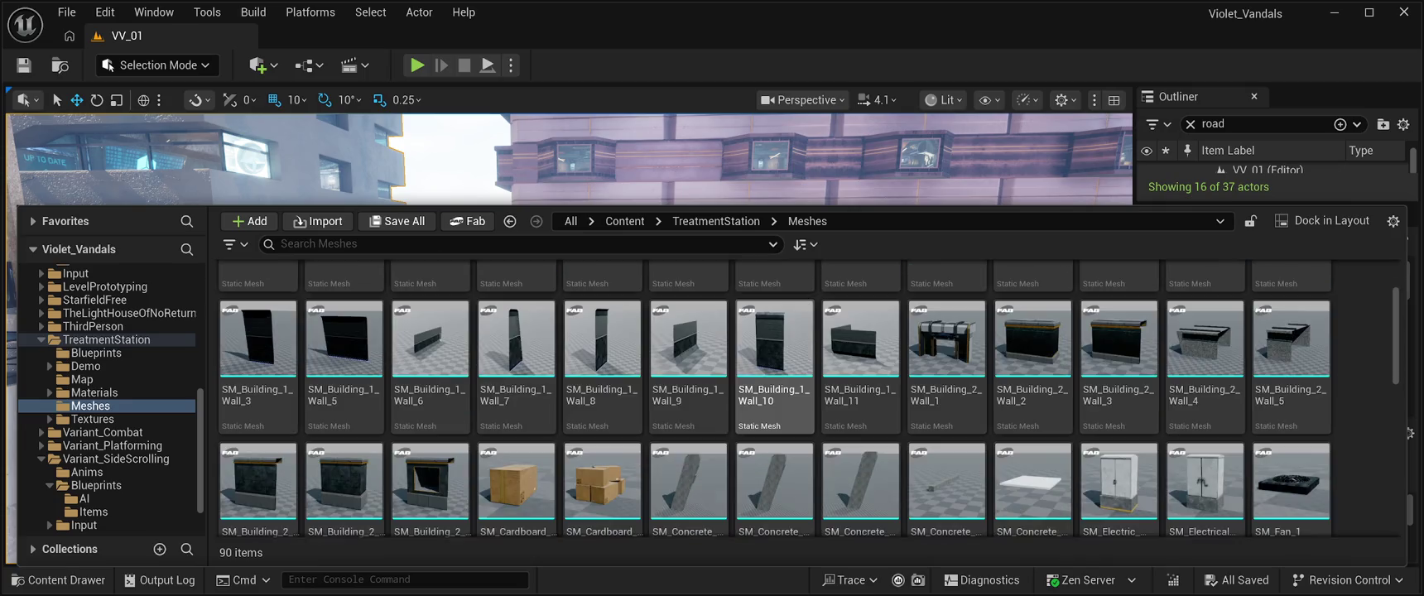
{"action": "scroll", "coordinate": [775, 389], "scroll_direction": "down", "scroll_amount": 4}
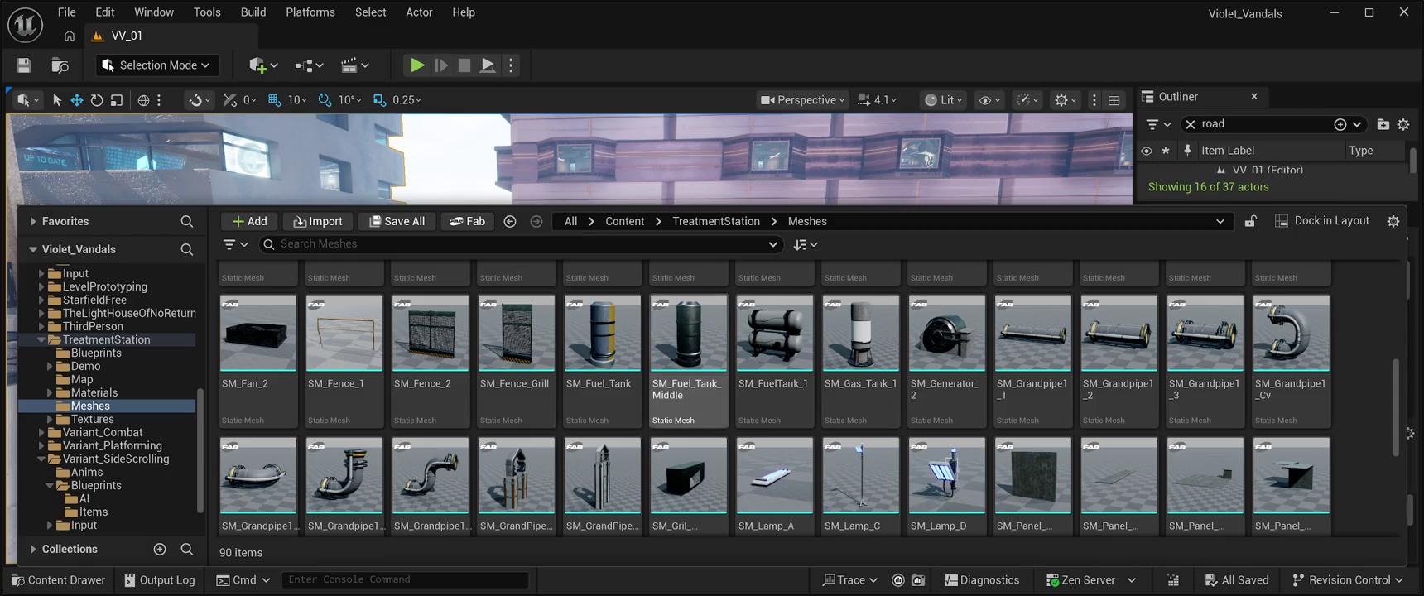
{"action": "left_click", "coordinate": [430, 348]}
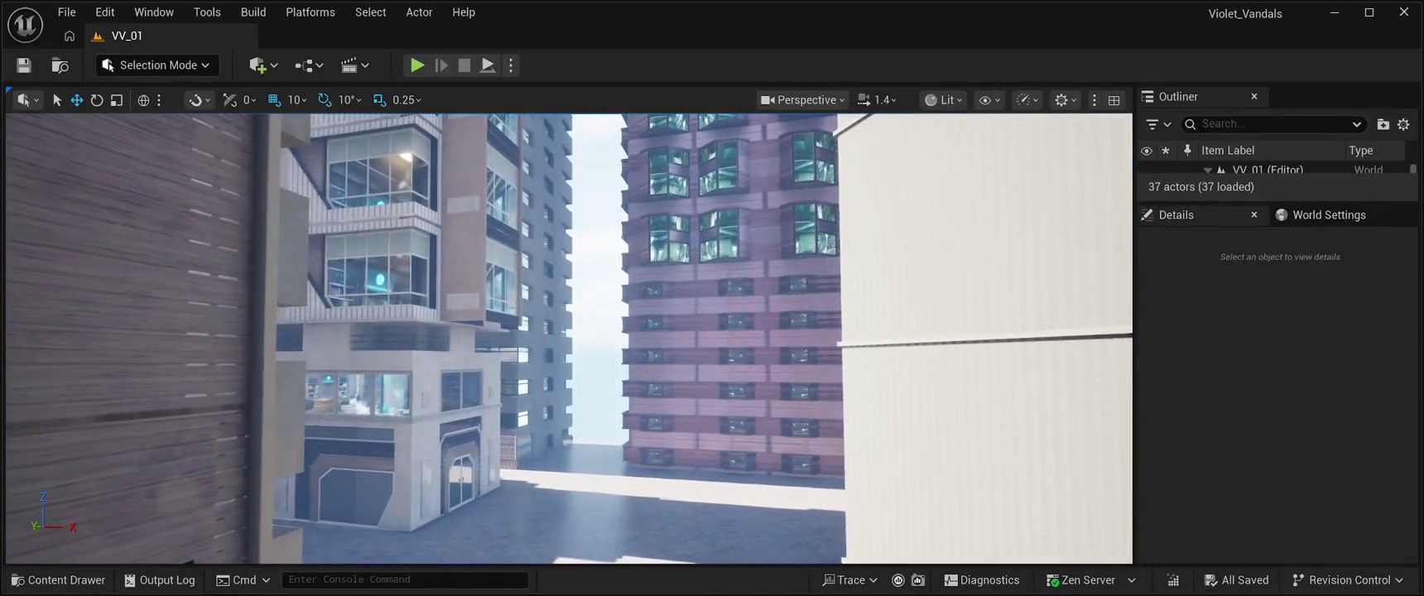
{"action": "key", "text": "ctrl+space"}
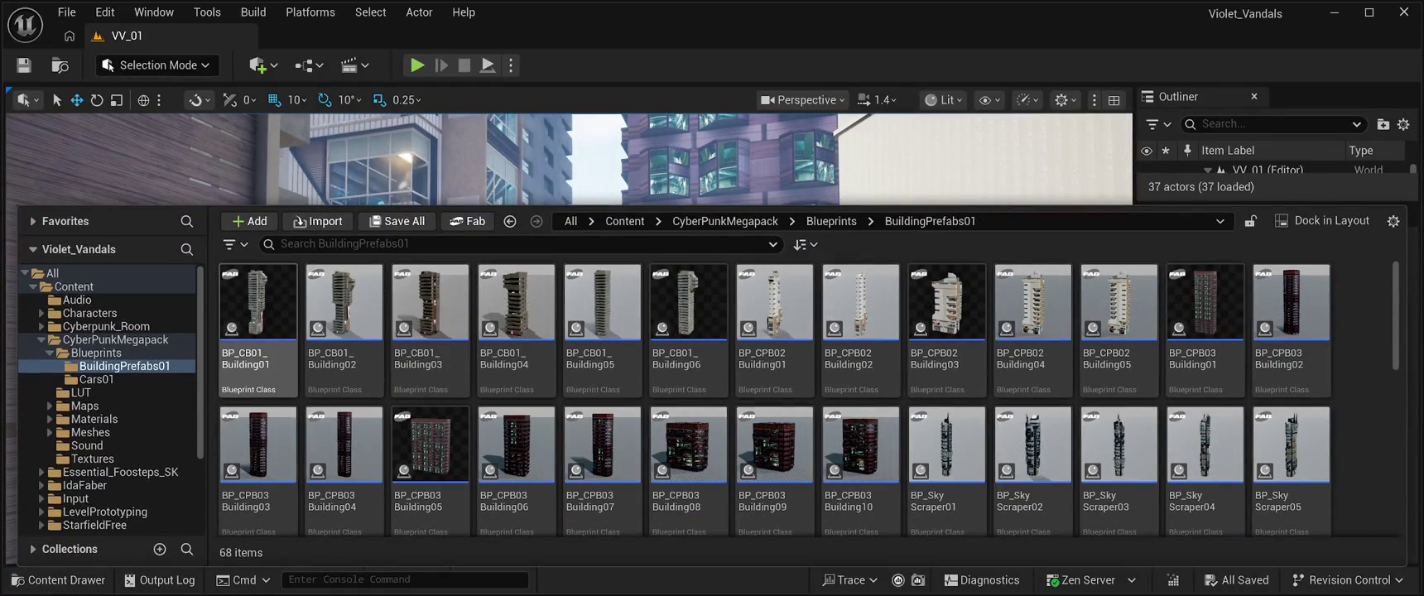
Return to the TreatmentStation Meshes folder, then hide the Content Drawer.
{"action": "scroll", "coordinate": [111, 397], "scroll_direction": "down", "scroll_amount": 3}
{"action": "left_click", "coordinate": [106, 485]}
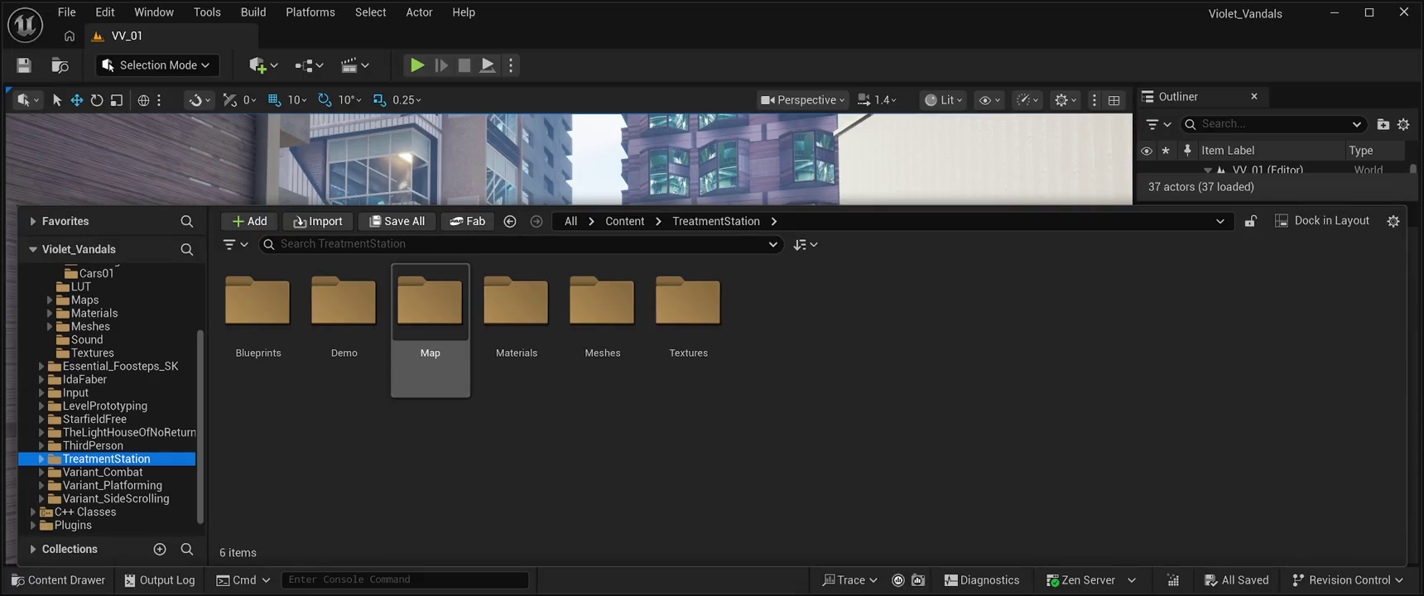
{"action": "double_click", "coordinate": [602, 302]}
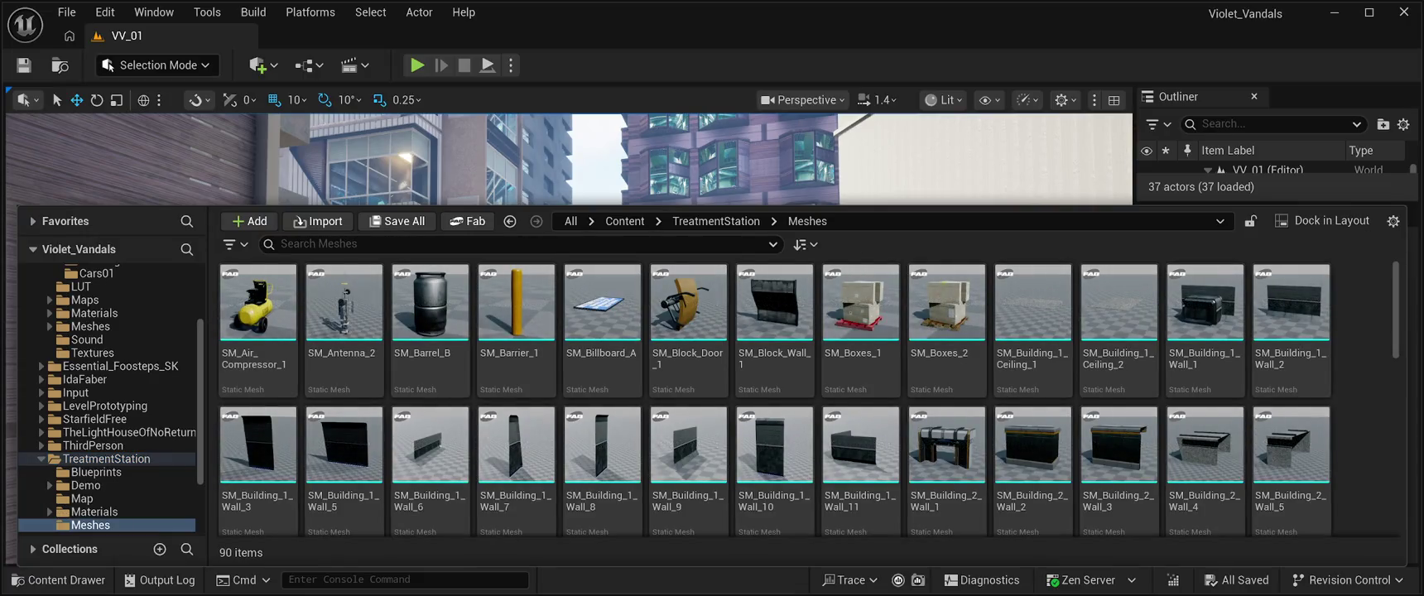
{"action": "key", "text": "ctrl+space"}
{"action": "key", "text": "ctrl+space"}
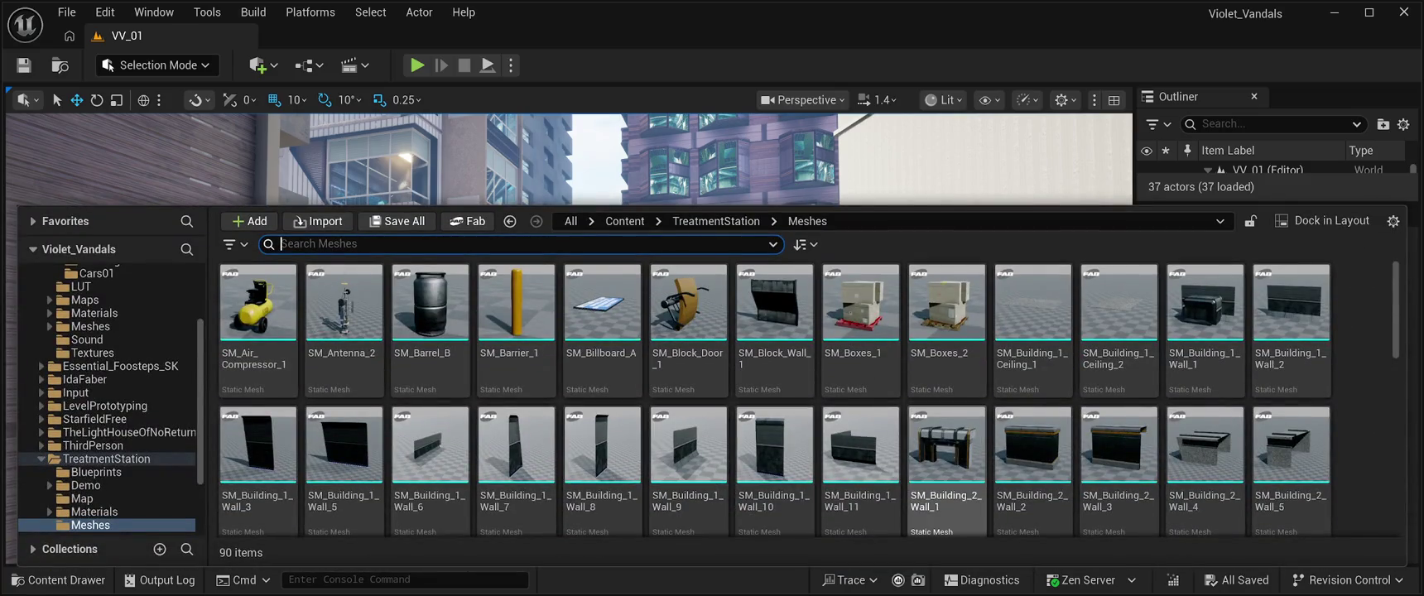
Scroll through the TreatmentStation meshes and select SM_Fence_2.
{"action": "scroll", "coordinate": [688, 398], "scroll_direction": "down", "scroll_amount": 10}
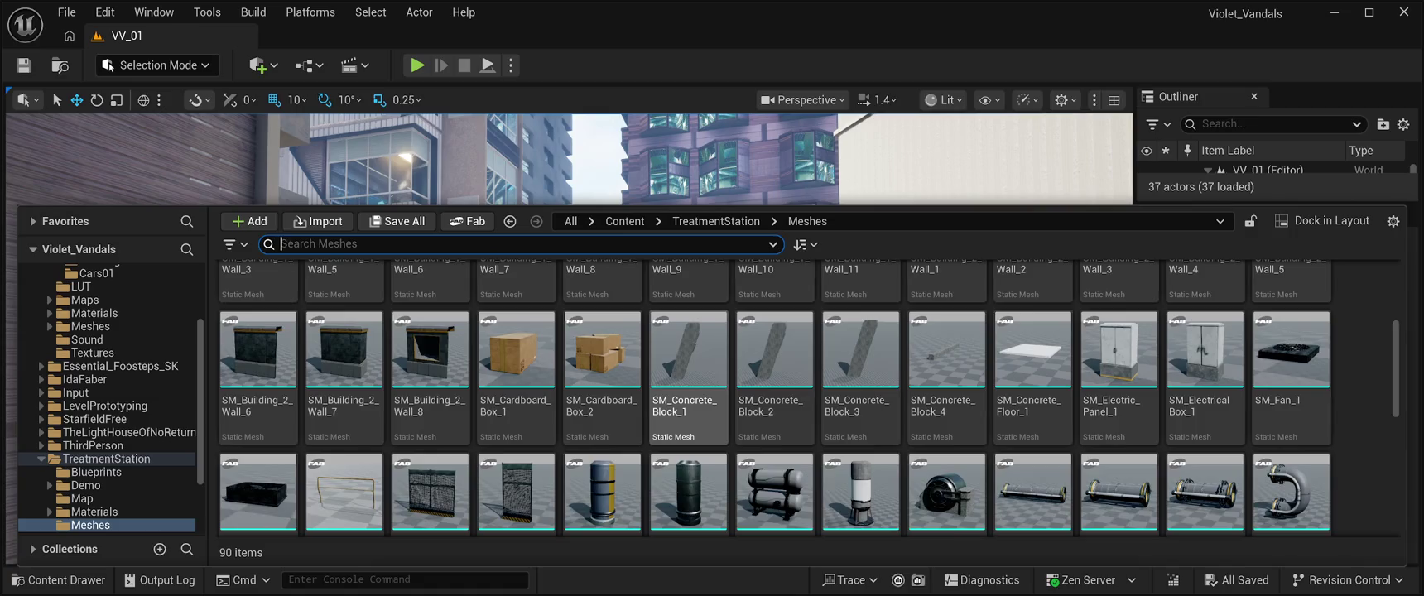
{"action": "scroll", "coordinate": [688, 398], "scroll_direction": "down", "scroll_amount": 2}
{"action": "scroll", "coordinate": [688, 398], "scroll_direction": "up", "scroll_amount": 2}
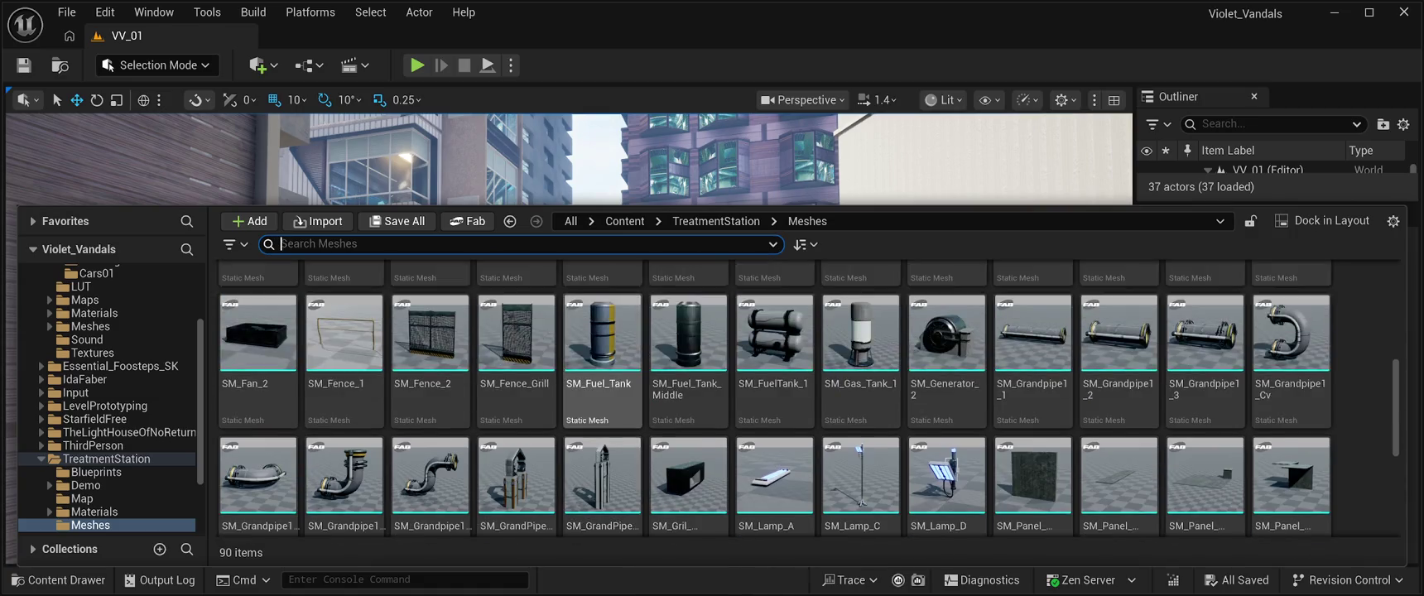
{"action": "scroll", "coordinate": [688, 397], "scroll_direction": "down", "scroll_amount": 2}
{"action": "scroll", "coordinate": [603, 389], "scroll_direction": "down", "scroll_amount": 2}
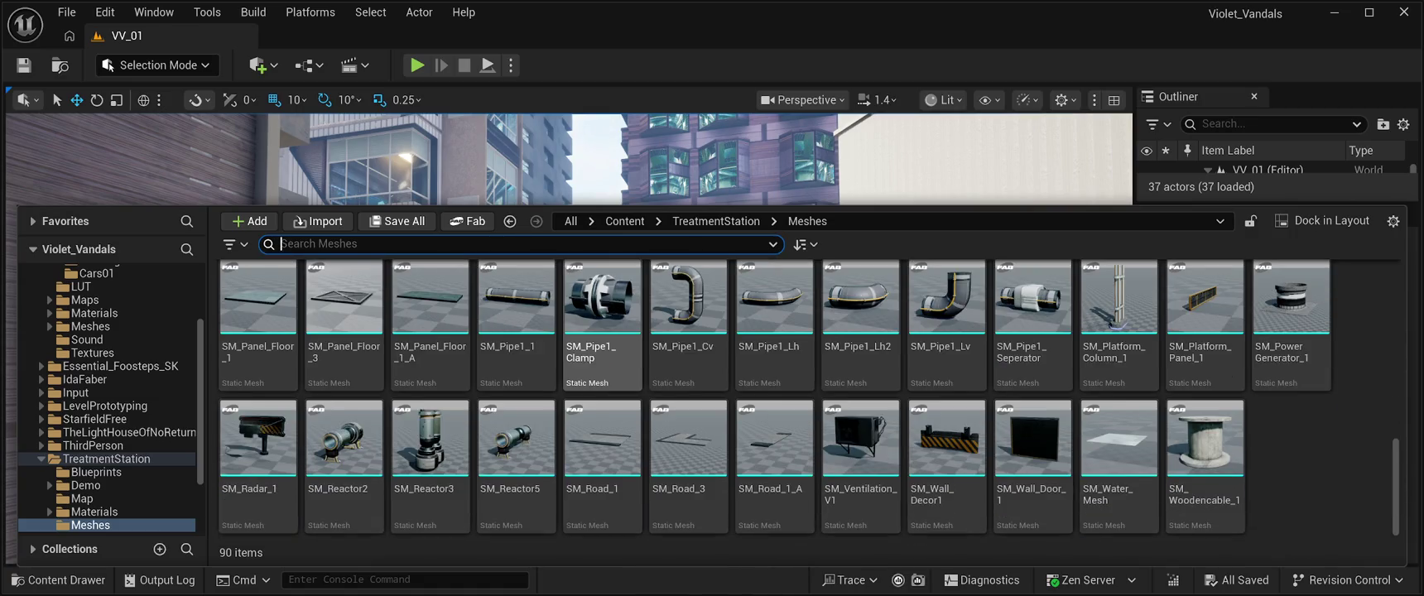
{"action": "scroll", "coordinate": [1034, 464], "scroll_direction": "up", "scroll_amount": 5}
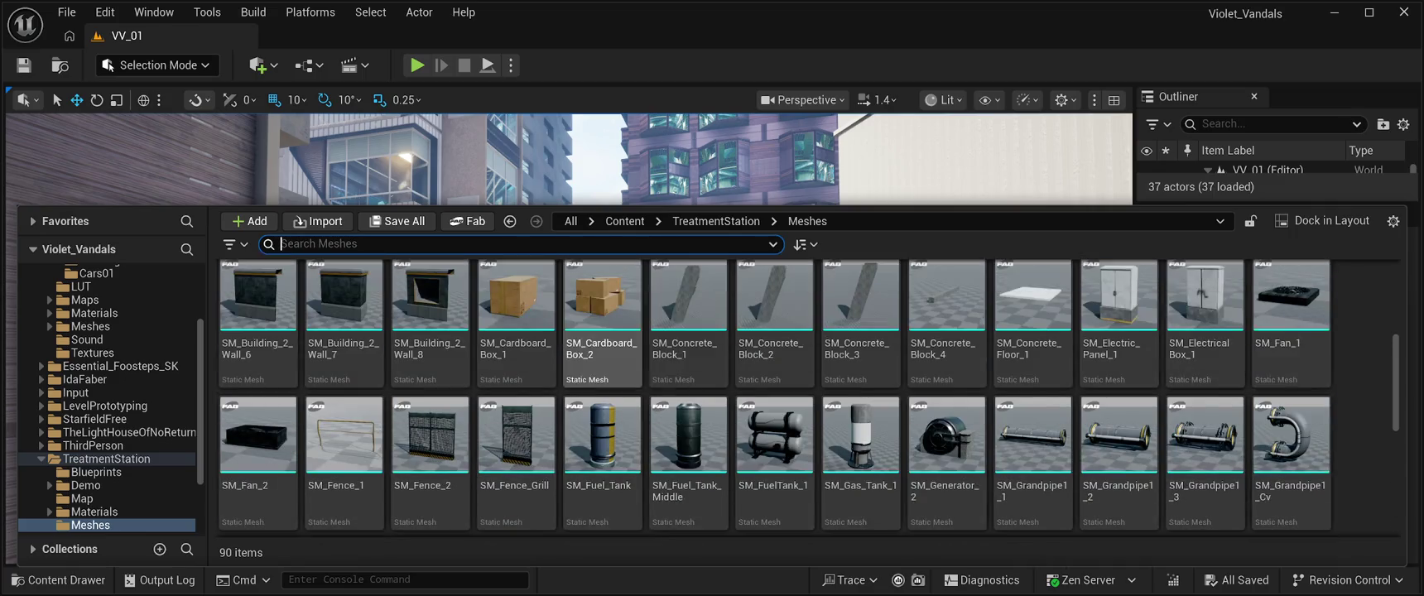
{"action": "left_click", "coordinate": [431, 472]}
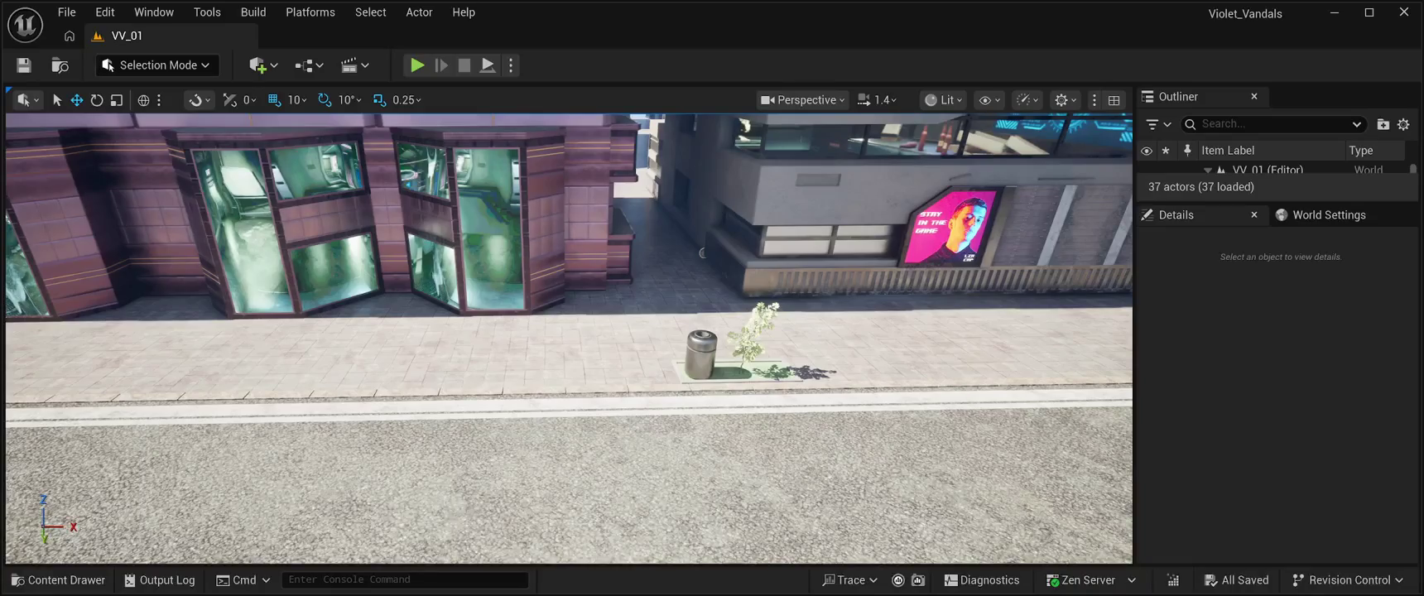
Delete the SM_MLitterBin from the sidewalk, leaving VV_01 at 36 actors.
{"action": "left_click", "coordinate": [700, 352]}
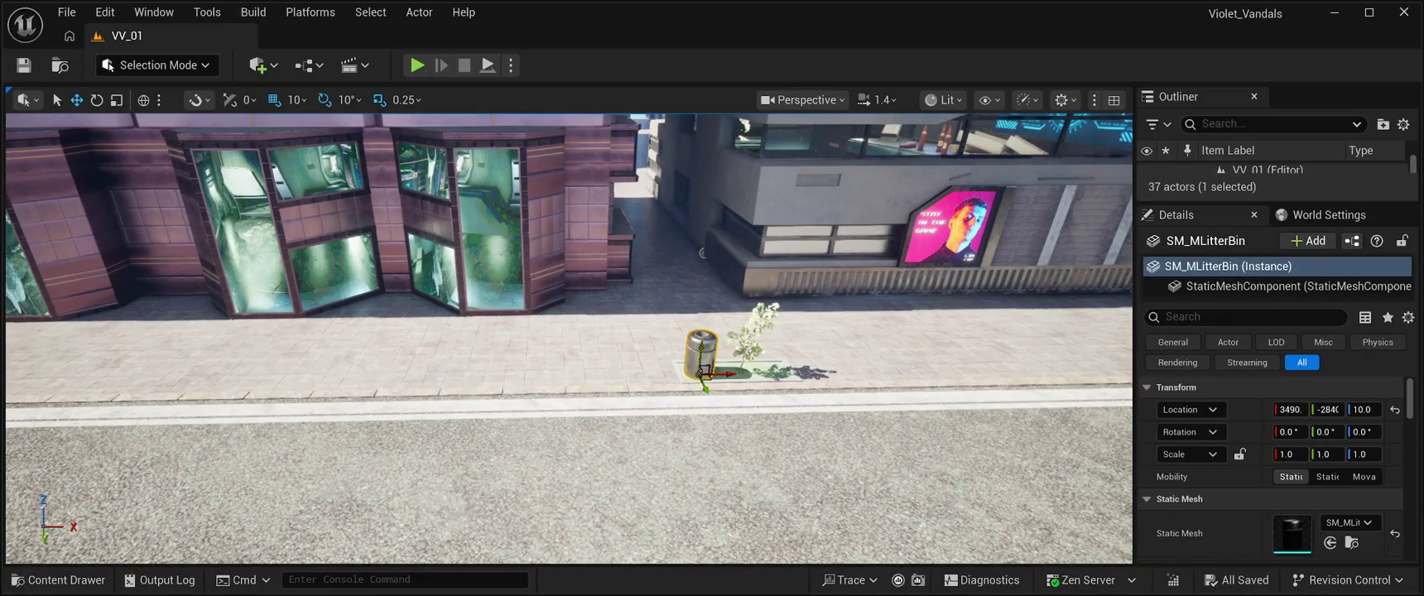
{"action": "key", "text": "Delete"}
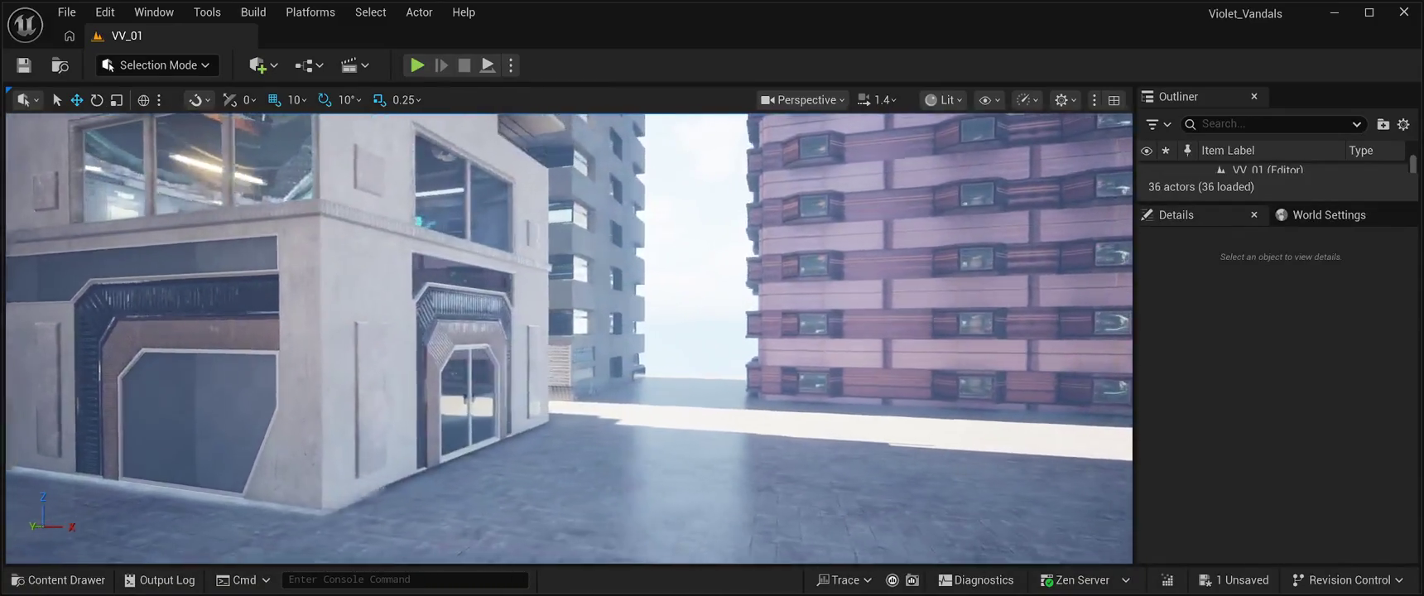
{"action": "key", "text": "ctrl+space"}
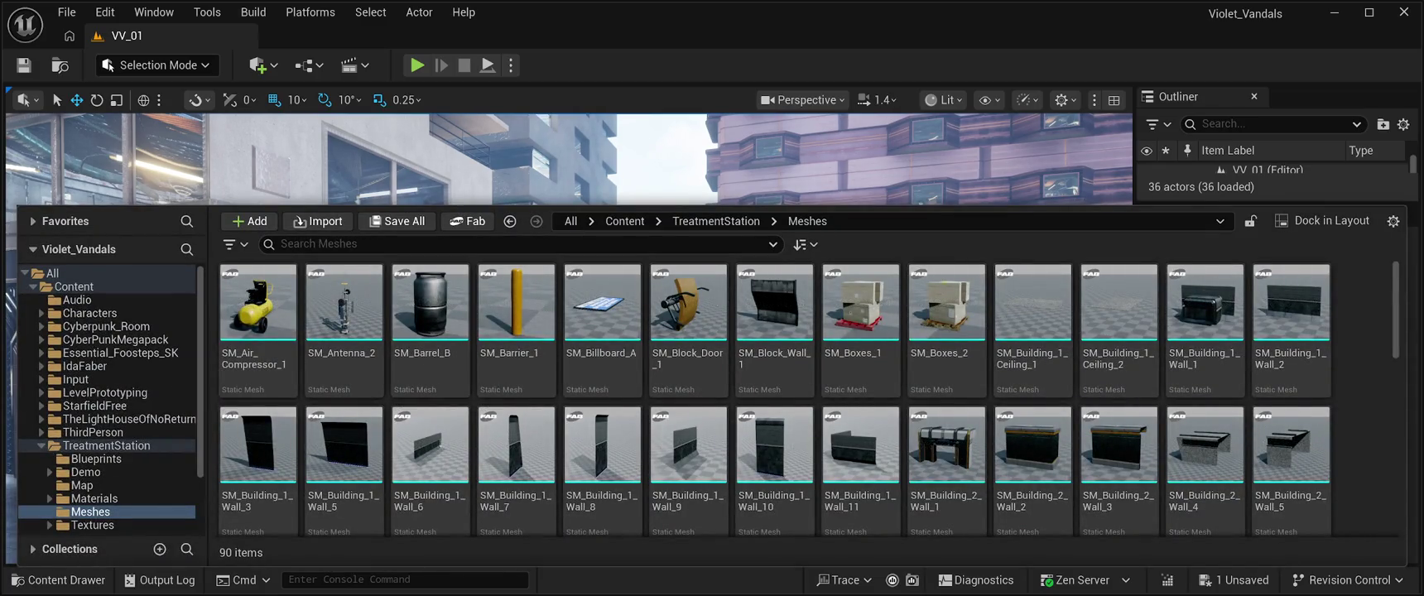
{"action": "key", "text": "ctrl+space"}
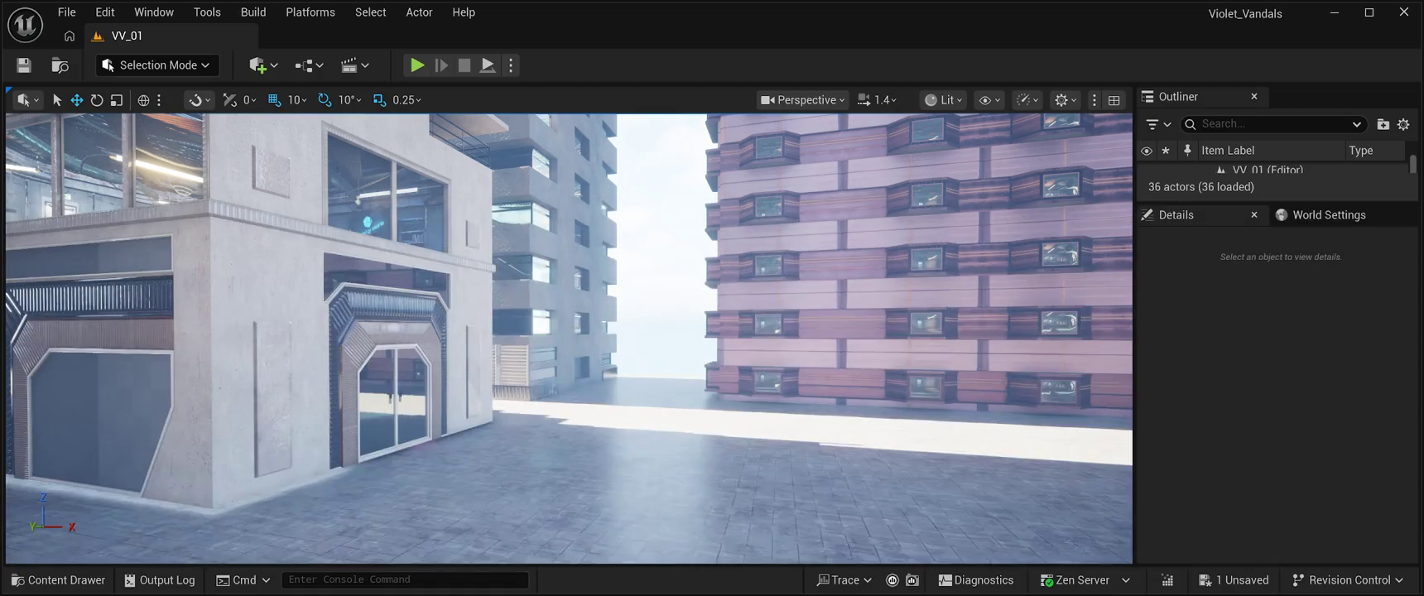
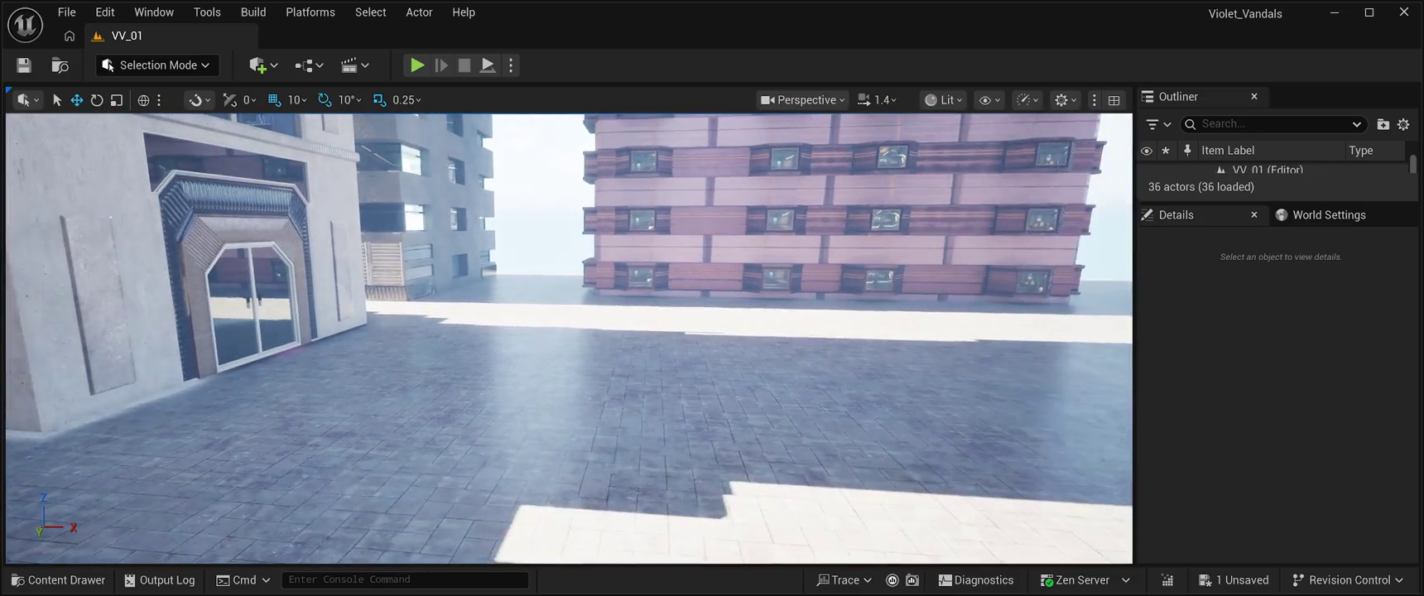
Browse ContainersHouseCH > StaticMesh > MergeActors and drag SM_CH_Container_Metal_A1 onto the plaza.
{"action": "left_click", "coordinate": [58, 580]}
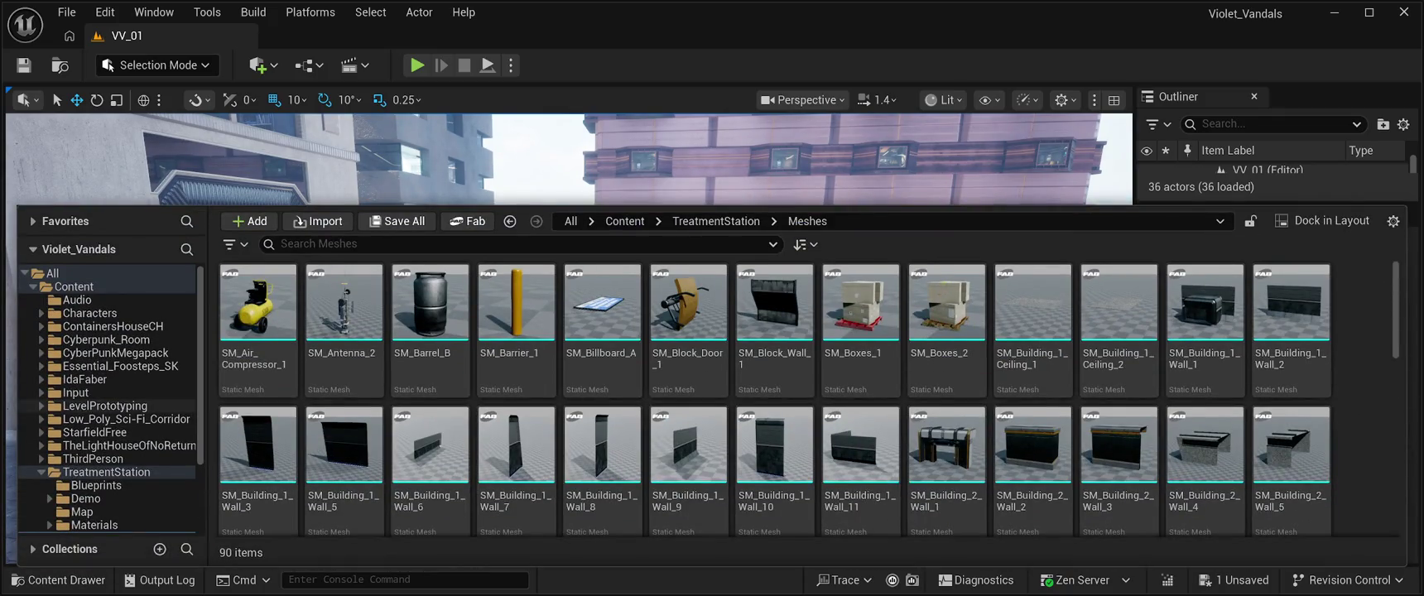
{"action": "left_click", "coordinate": [178, 327]}
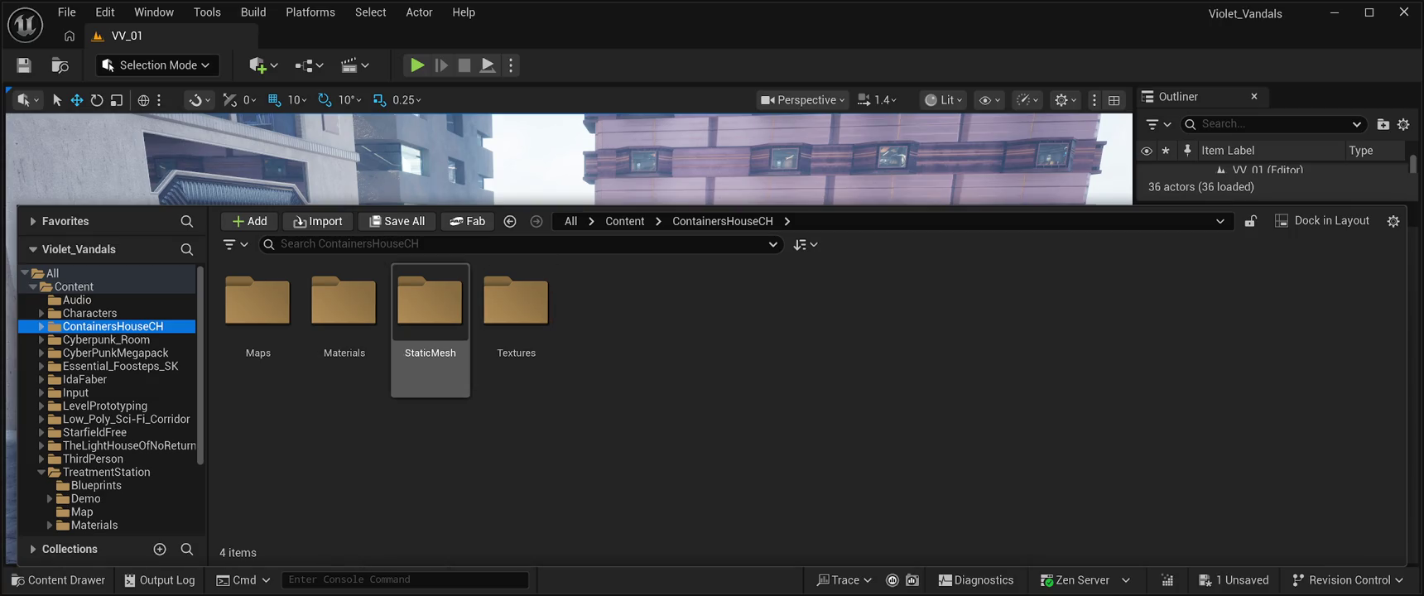
{"action": "double_click", "coordinate": [431, 306]}
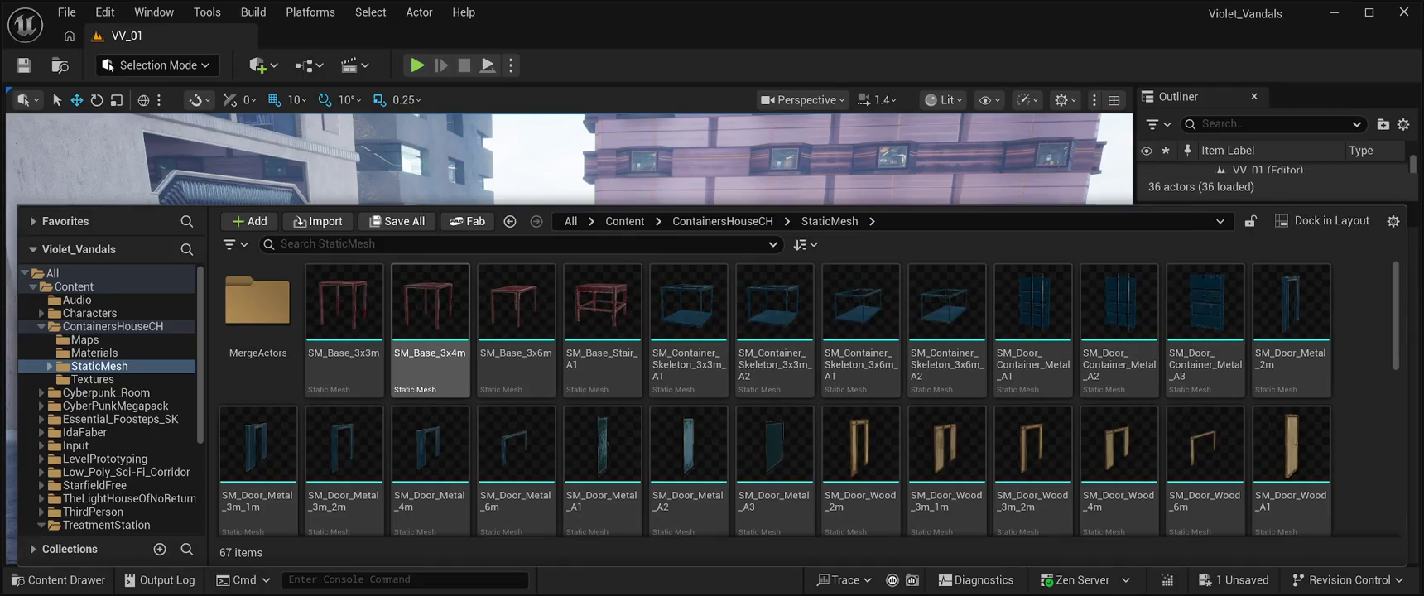
{"action": "scroll", "coordinate": [862, 472], "scroll_direction": "down", "scroll_amount": 2}
{"action": "scroll", "coordinate": [861, 472], "scroll_direction": "down", "scroll_amount": 2}
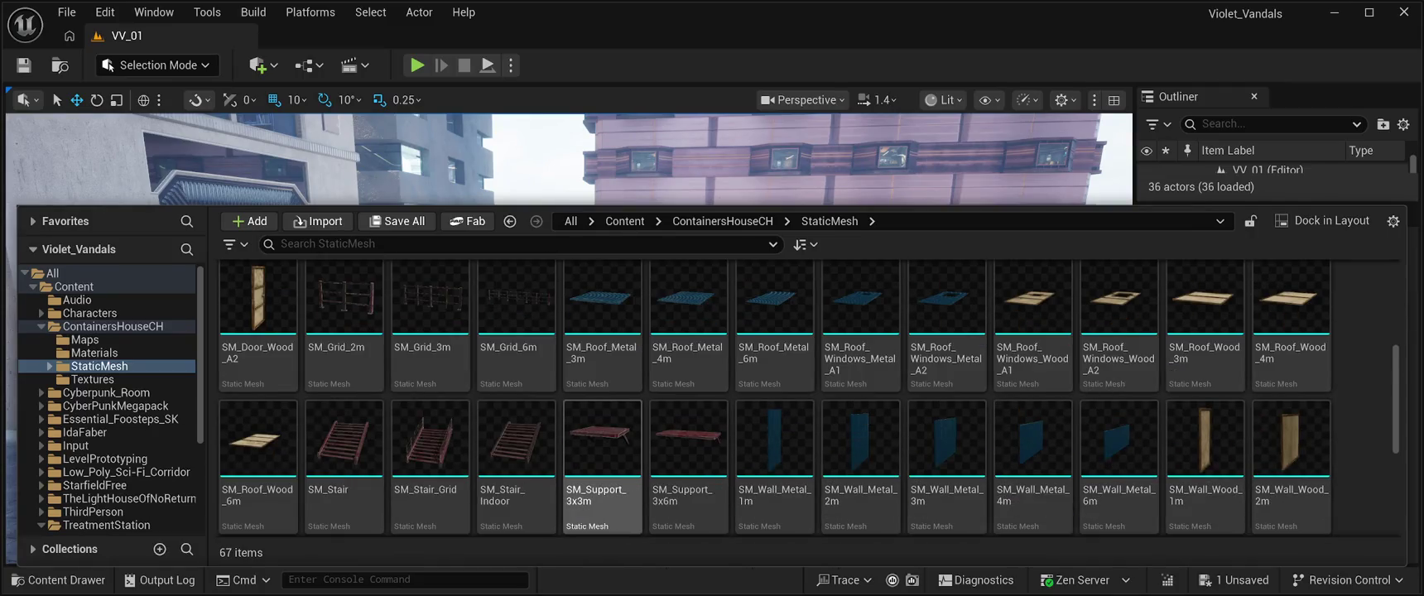
{"action": "left_click", "coordinate": [430, 315]}
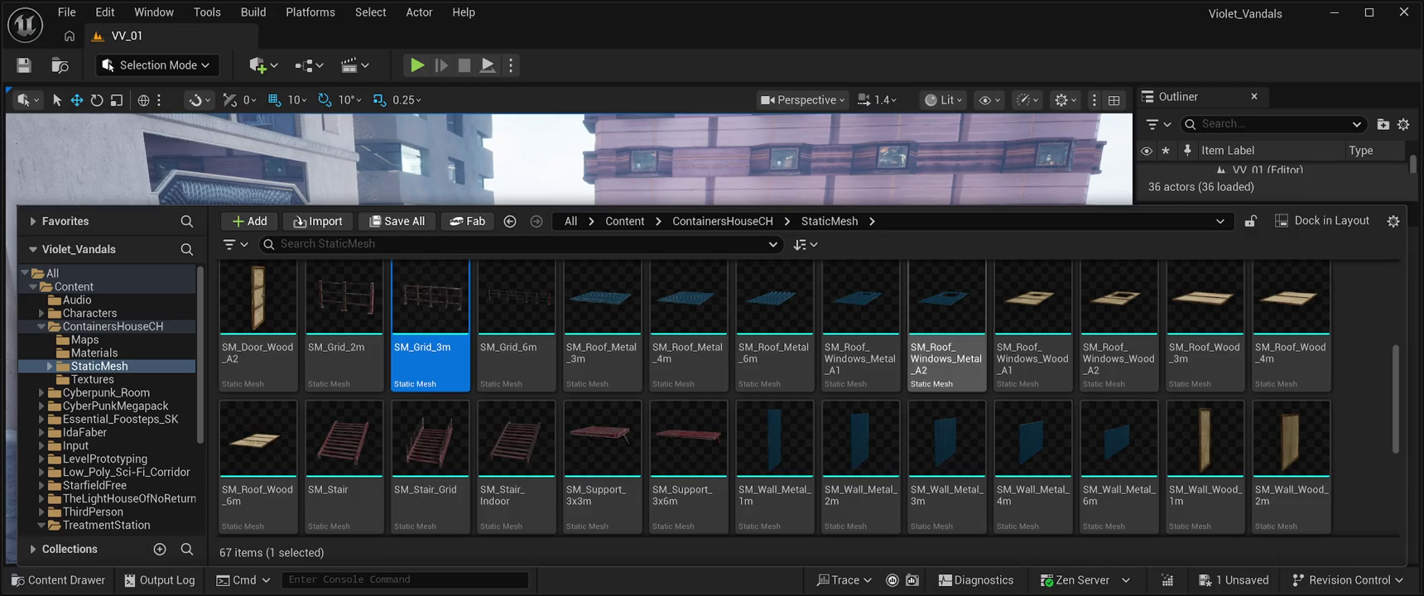
{"action": "scroll", "coordinate": [344, 331], "scroll_direction": "up", "scroll_amount": 5}
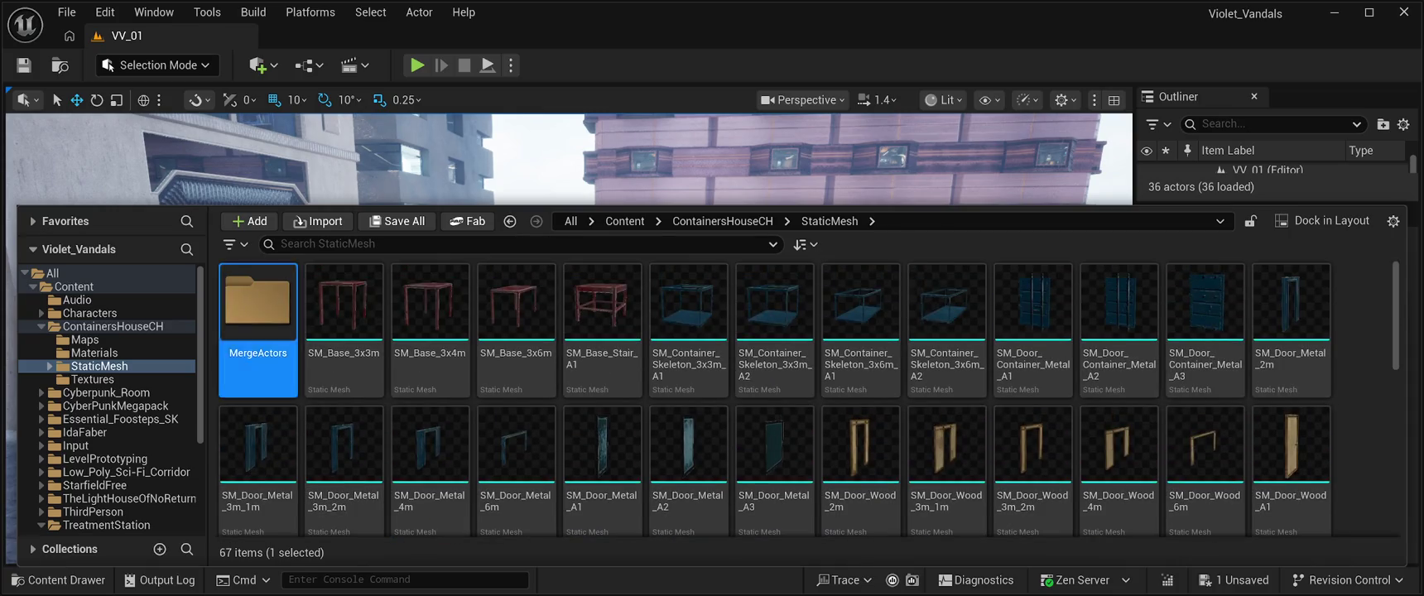
{"action": "double_click", "coordinate": [258, 307]}
{"action": "mouse_move", "coordinate": [257, 307]}
{"action": "left_mouse_down"}
{"action": "mouse_move", "coordinate": [452, 170]}
{"action": "mouse_move", "coordinate": [473, 273]}
{"action": "mouse_move", "coordinate": [536, 263]}
{"action": "left_mouse_up"}
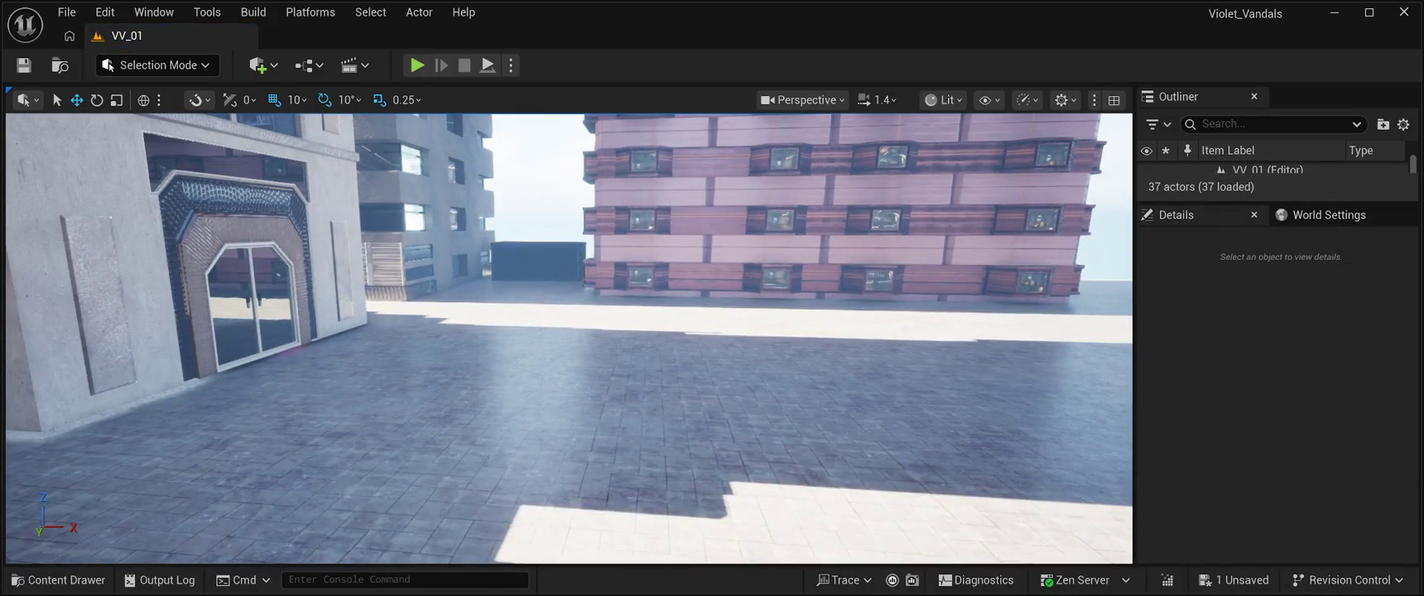
Focus the metal container, nudge it along X to 4510, and start a Play test.
{"action": "key", "text": "f"}
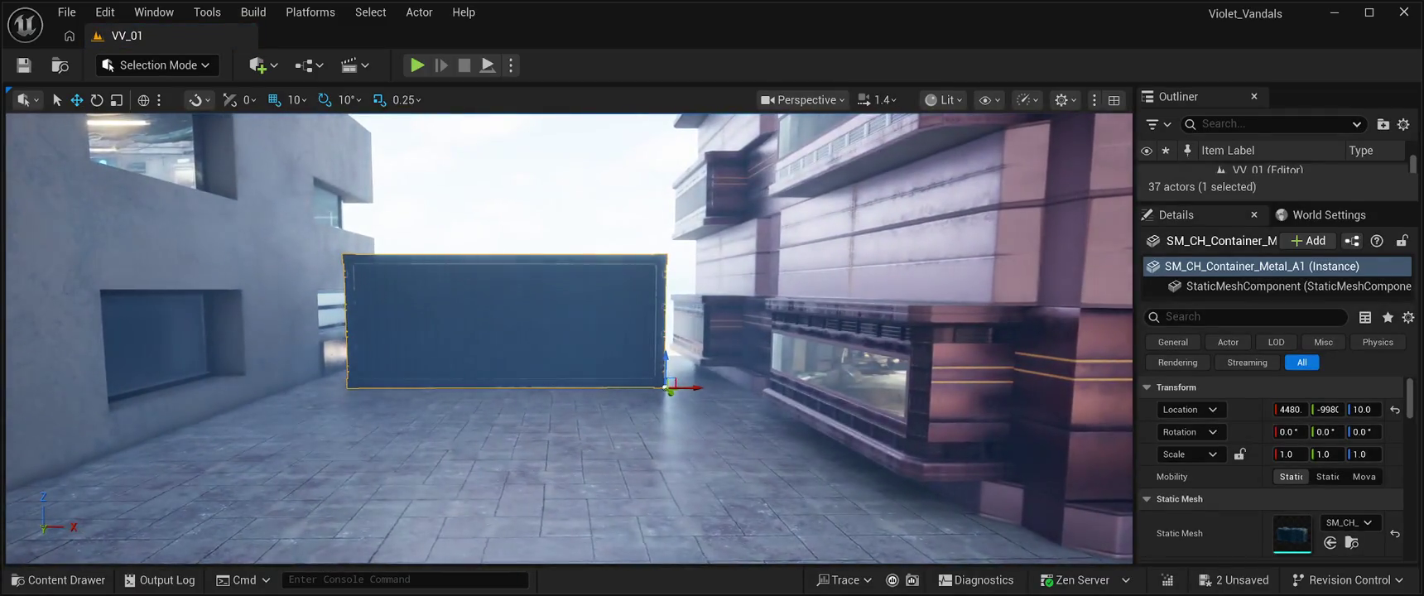
{"action": "left_click_drag", "start_coordinate": [687, 386], "coordinate": [704, 386]}
{"action": "scroll", "coordinate": [696, 398], "scroll_direction": "down", "scroll_amount": 3}
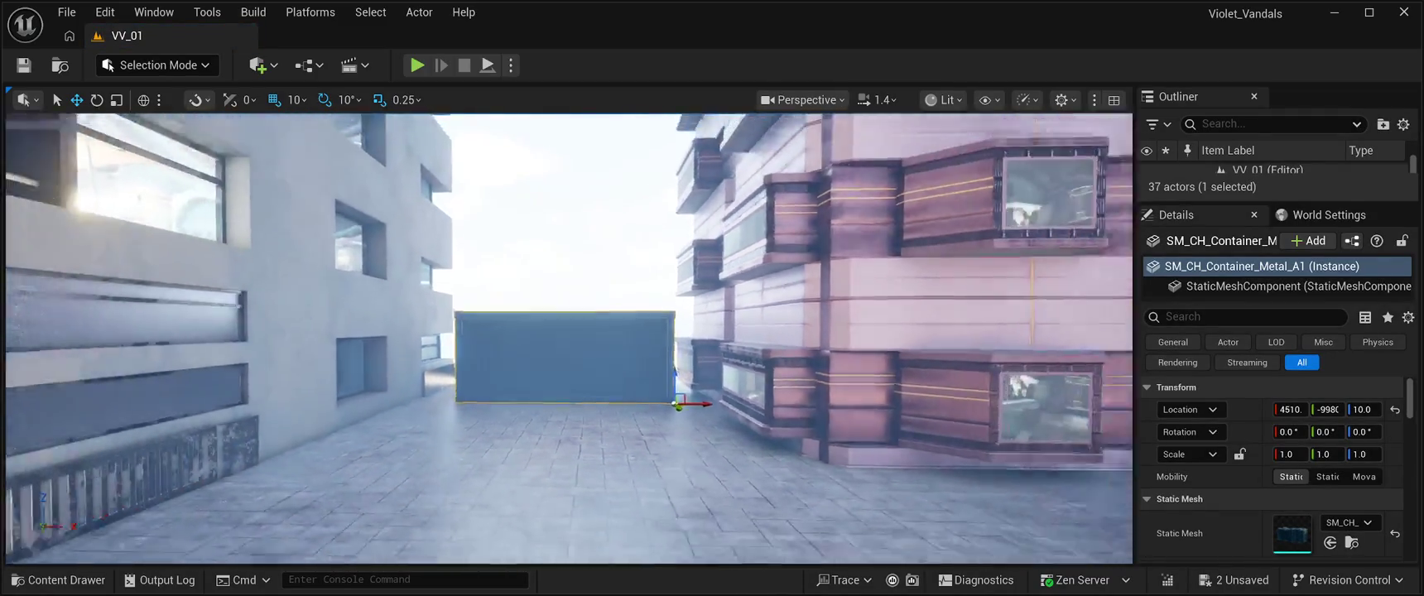
{"action": "scroll", "coordinate": [569, 338], "scroll_direction": "down", "scroll_amount": 5}
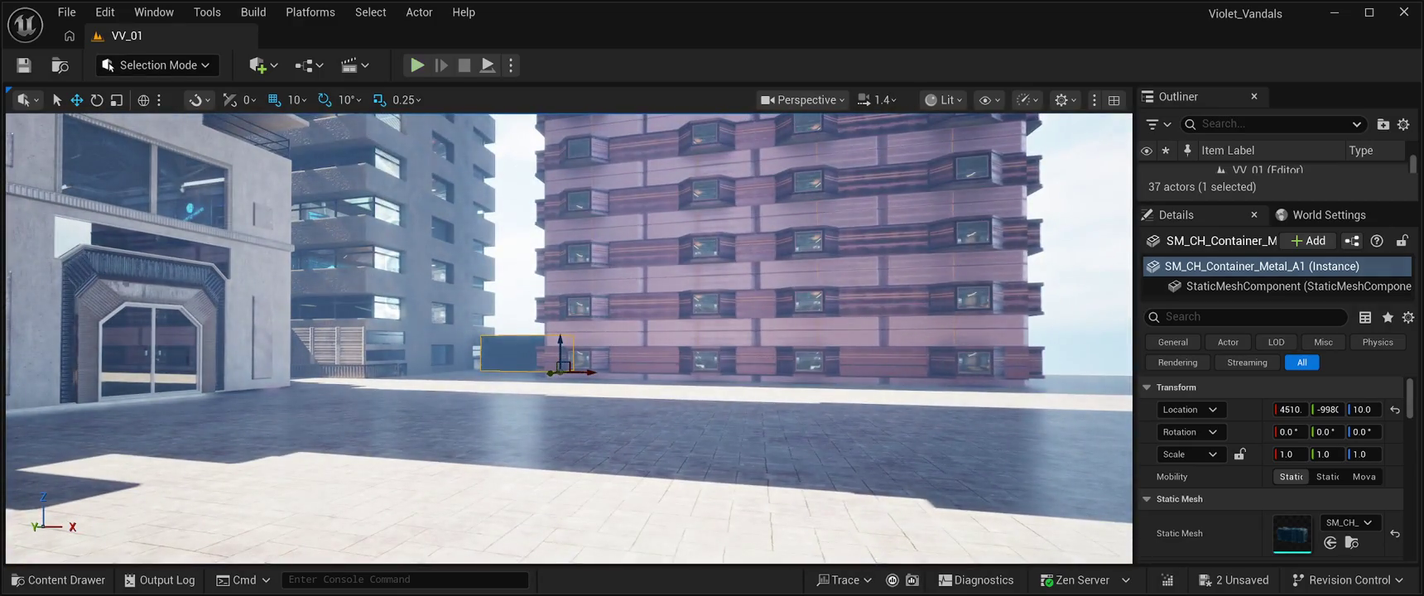
{"action": "left_click", "coordinate": [417, 64]}
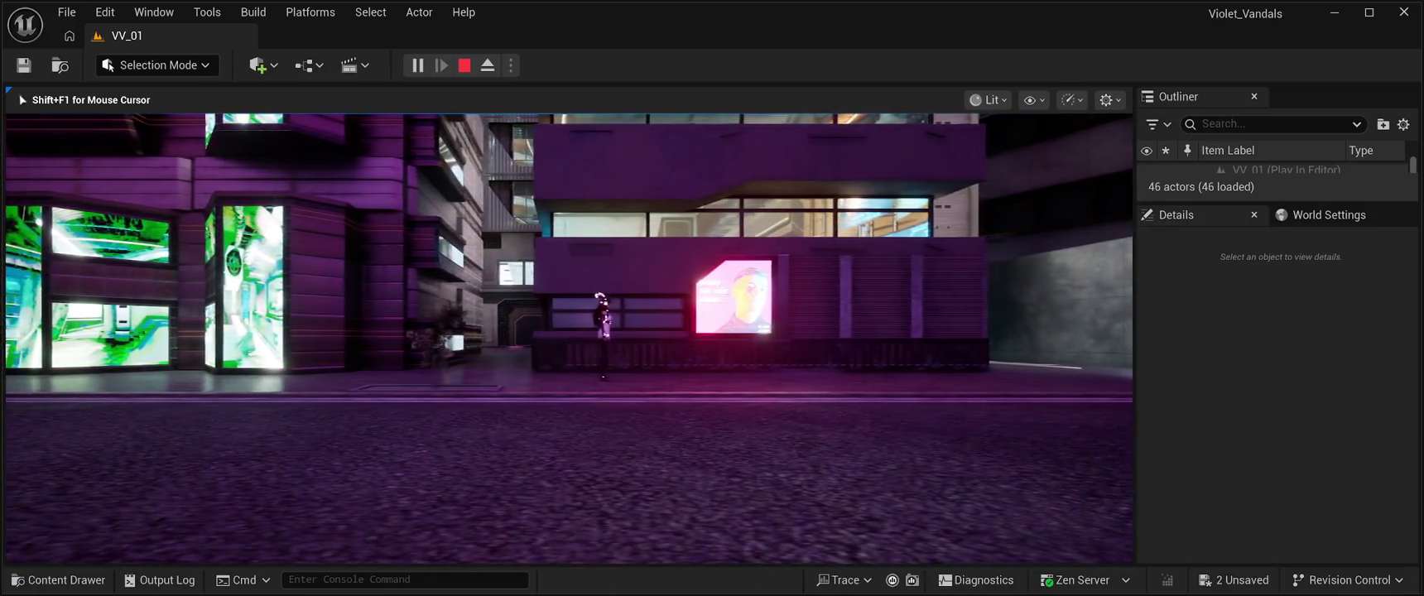
Stop the play test, pull the camera back, and reopen the asset library at MergeActors.
{"action": "key", "text": "Escape"}
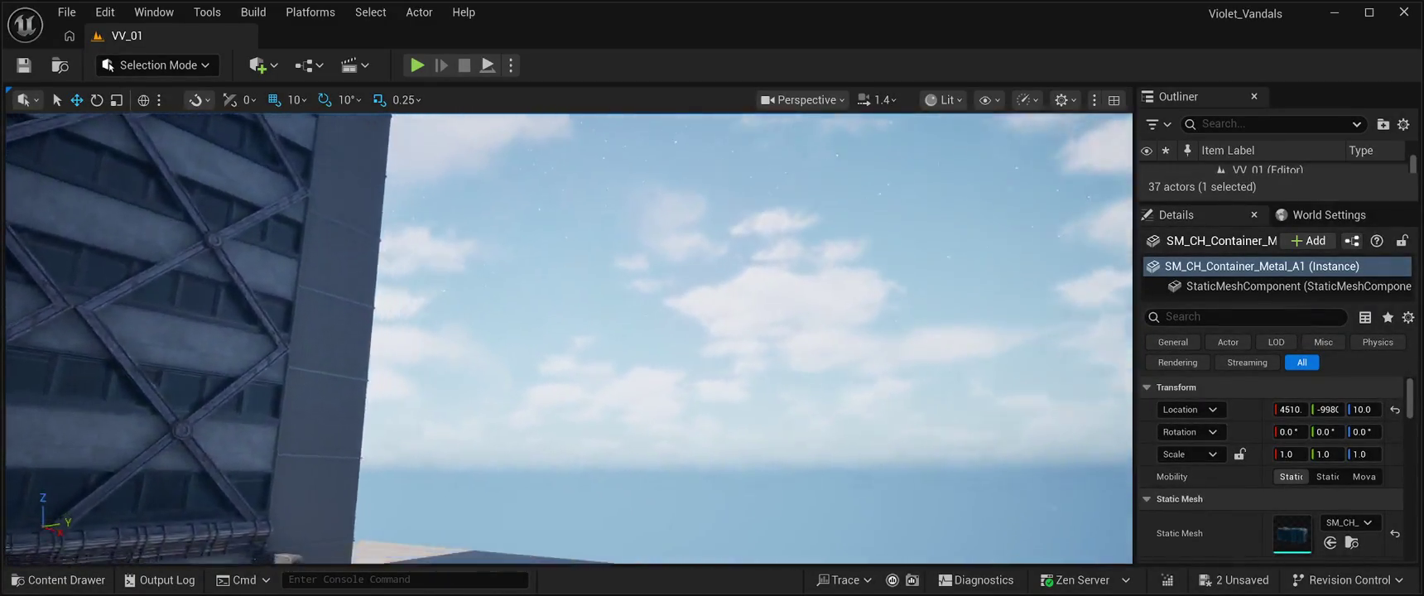
{"action": "left_click_drag", "start_coordinate": [569, 332], "coordinate": [569, 364]}
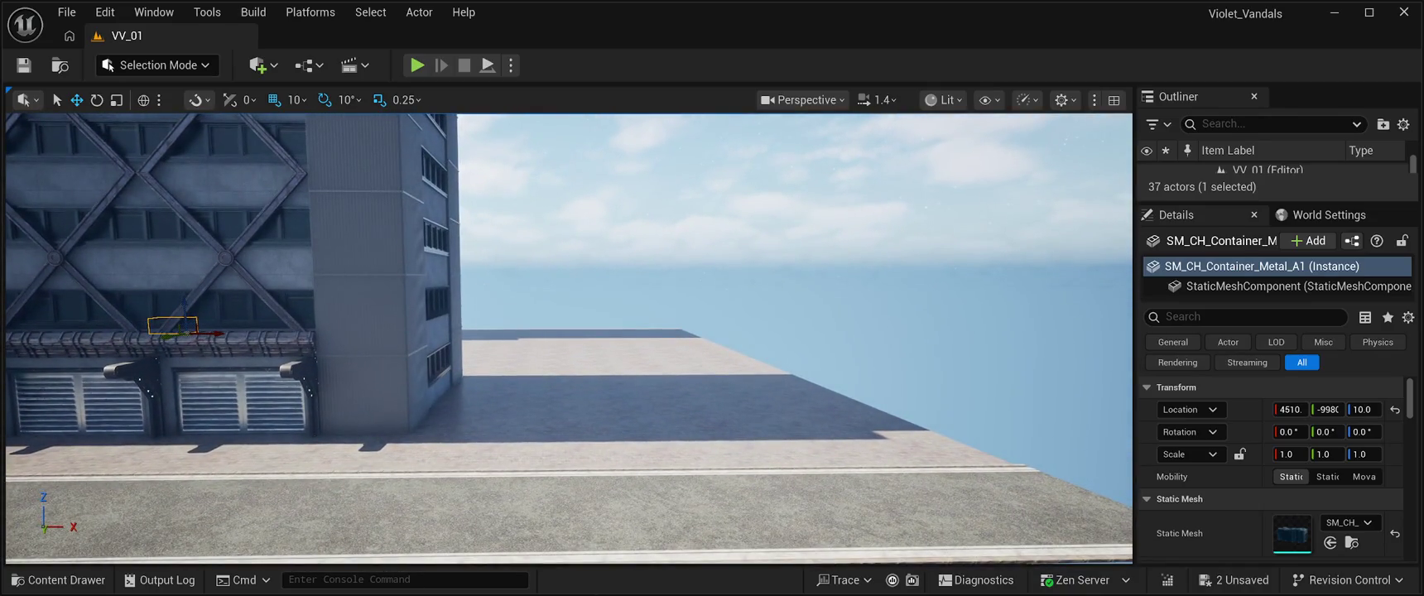
{"action": "key", "text": "ctrl+b"}
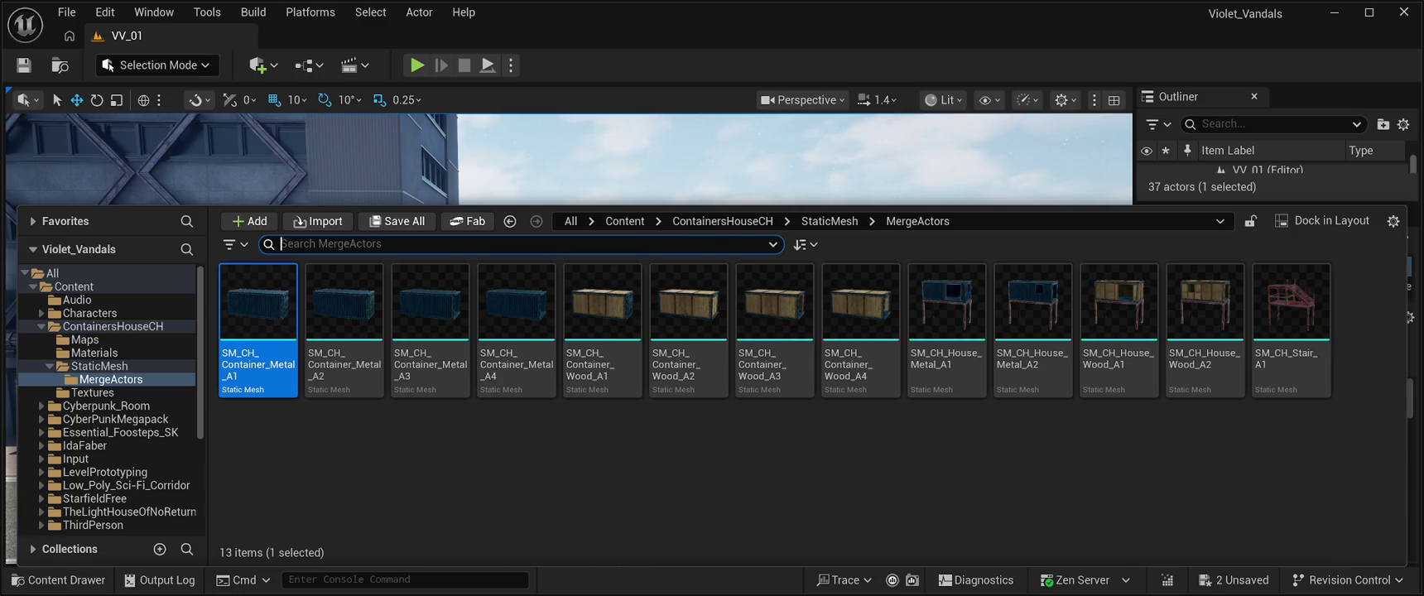
Navigate from MergeActors to the Cyberpunk_Room Mesh folder in the asset library.
{"action": "key", "text": "ctrl+space"}
{"action": "mouse_move", "coordinate": [569, 340]}
{"action": "left_mouse_down"}
{"action": "mouse_move", "coordinate": [629, 356]}
{"action": "mouse_move", "coordinate": [580, 331]}
{"action": "mouse_move", "coordinate": [571, 365]}
{"action": "mouse_move", "coordinate": [571, 331]}
{"action": "left_mouse_up"}
{"action": "key", "text": "ctrl+space"}
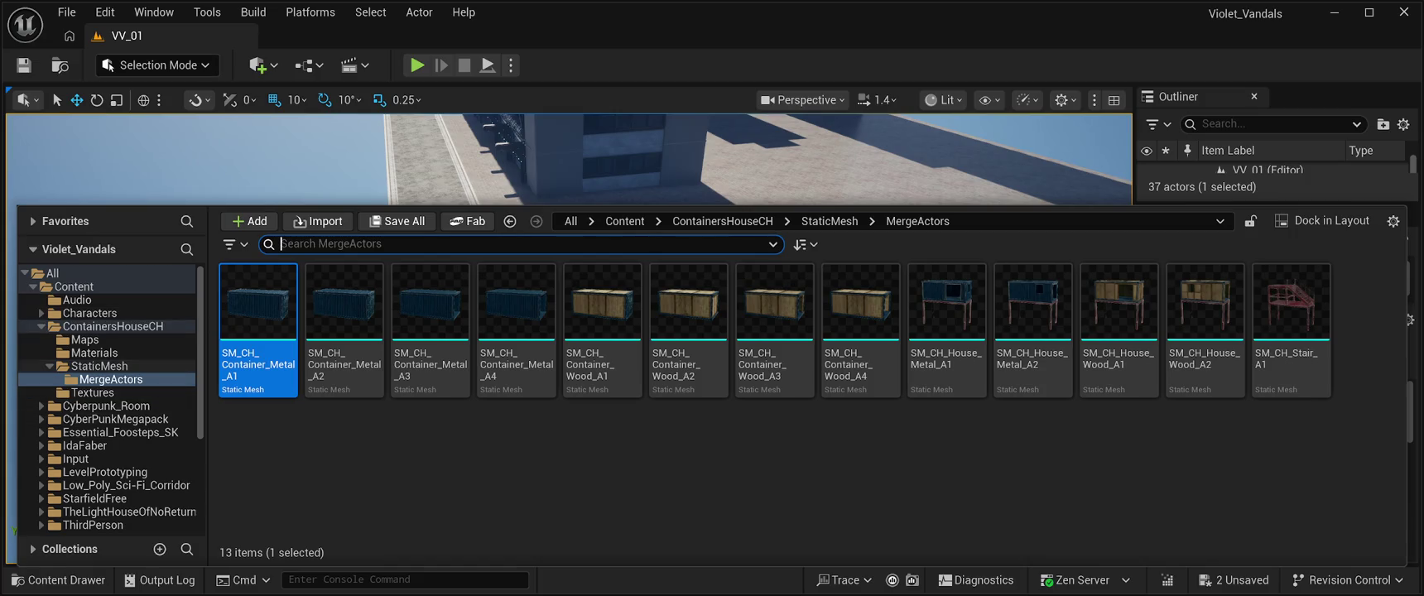
{"action": "left_click", "coordinate": [99, 366]}
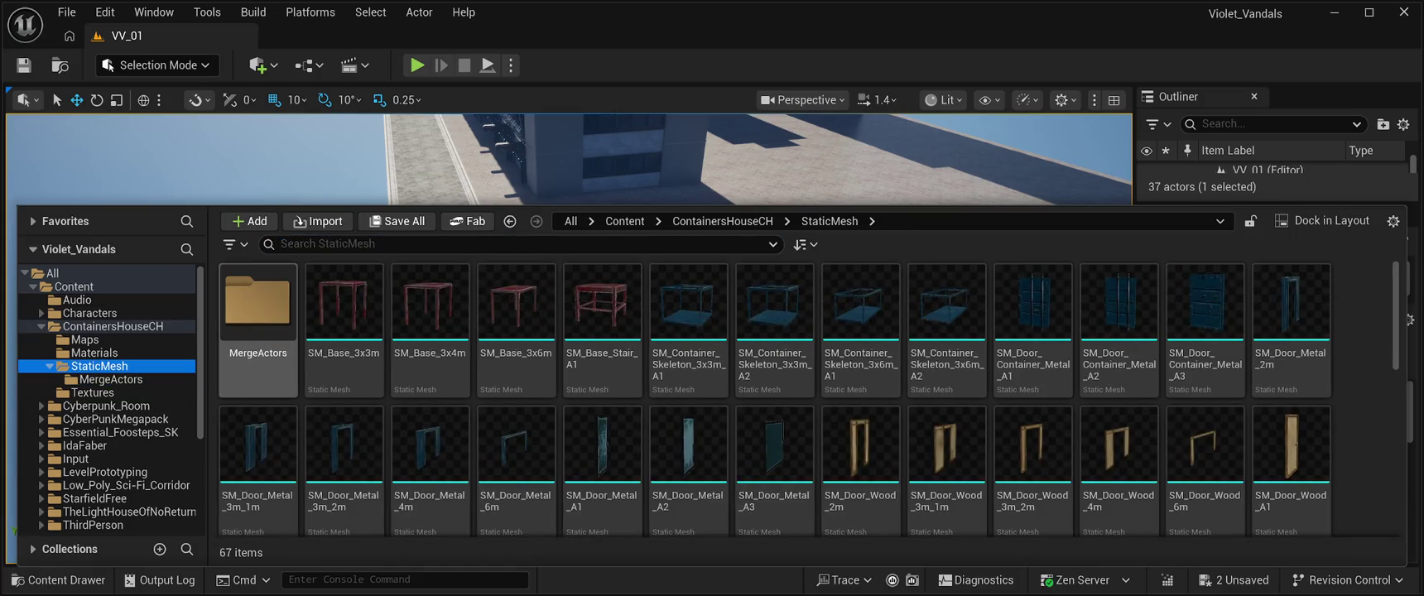
{"action": "left_click", "coordinate": [258, 306]}
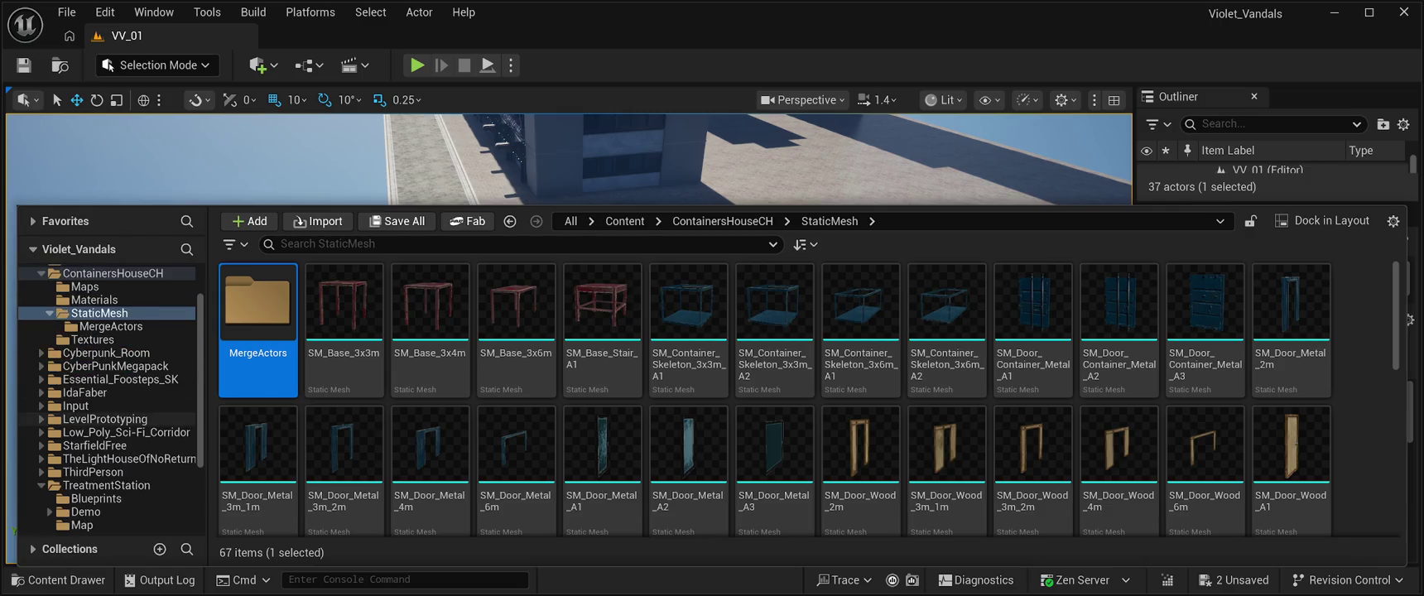
{"action": "left_click", "coordinate": [106, 406]}
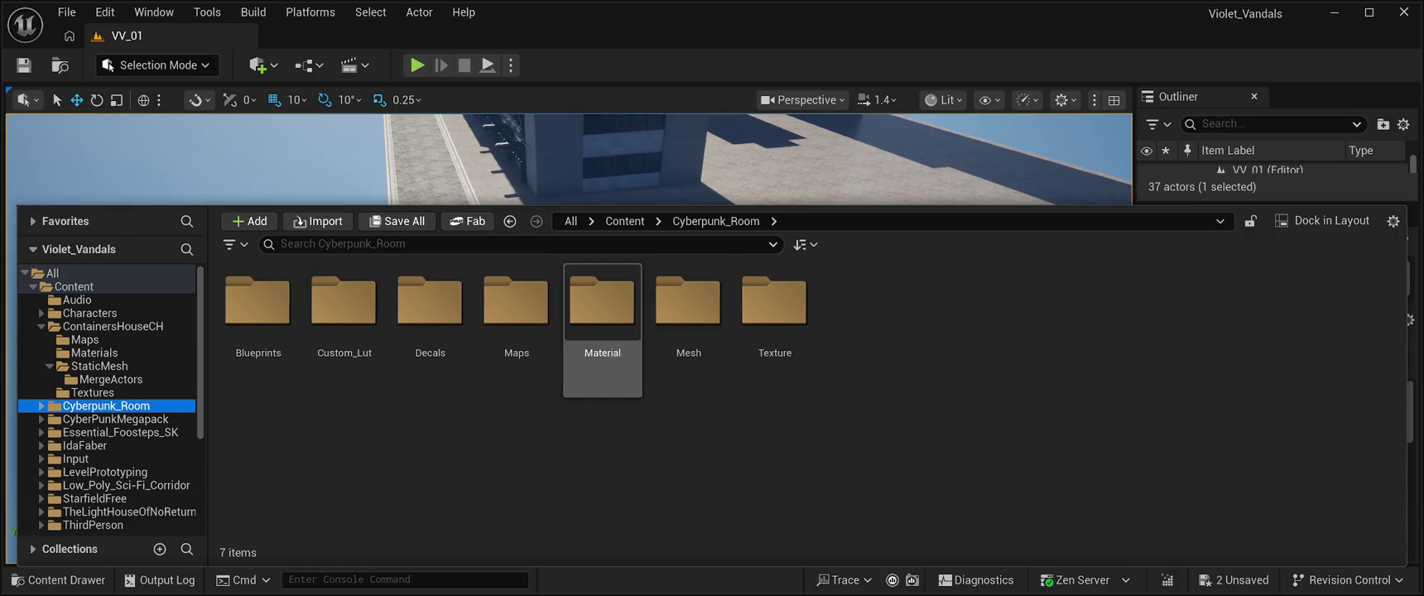
{"action": "double_click", "coordinate": [688, 302]}
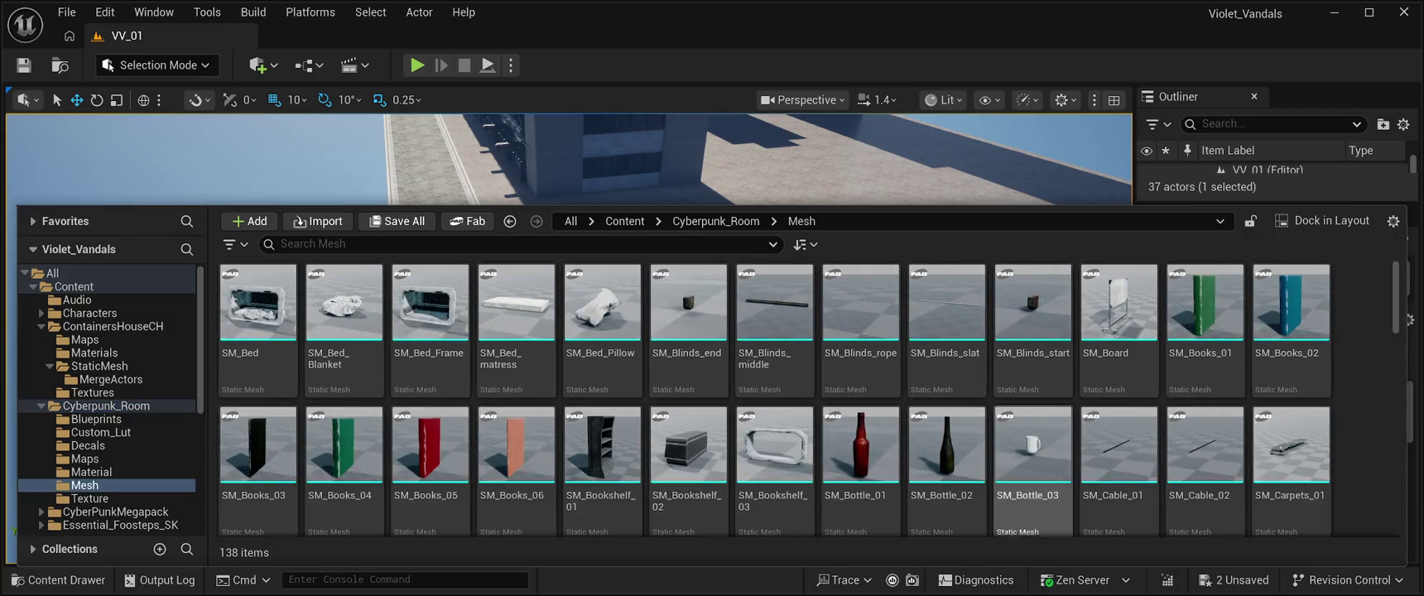
{"action": "scroll", "coordinate": [1033, 448], "scroll_direction": "down", "scroll_amount": 5}
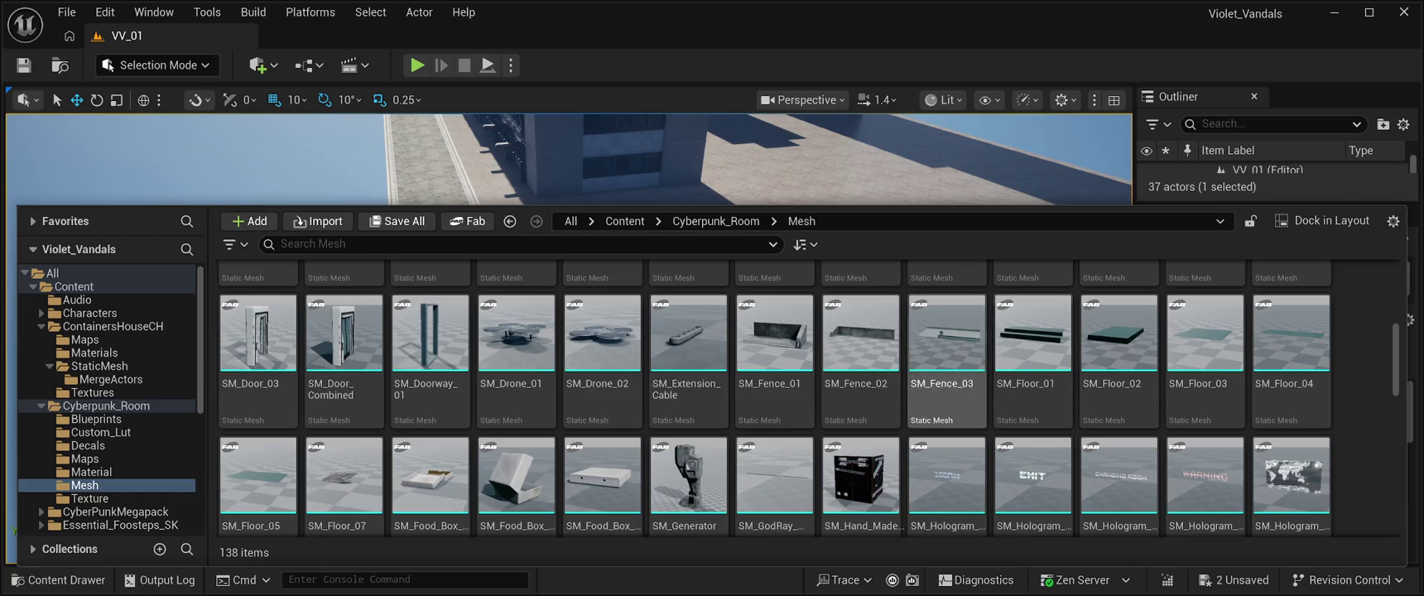
Search the Cyberpunk_Room meshes for 'Road', then clear the filter.
{"action": "left_click", "coordinate": [513, 244]}
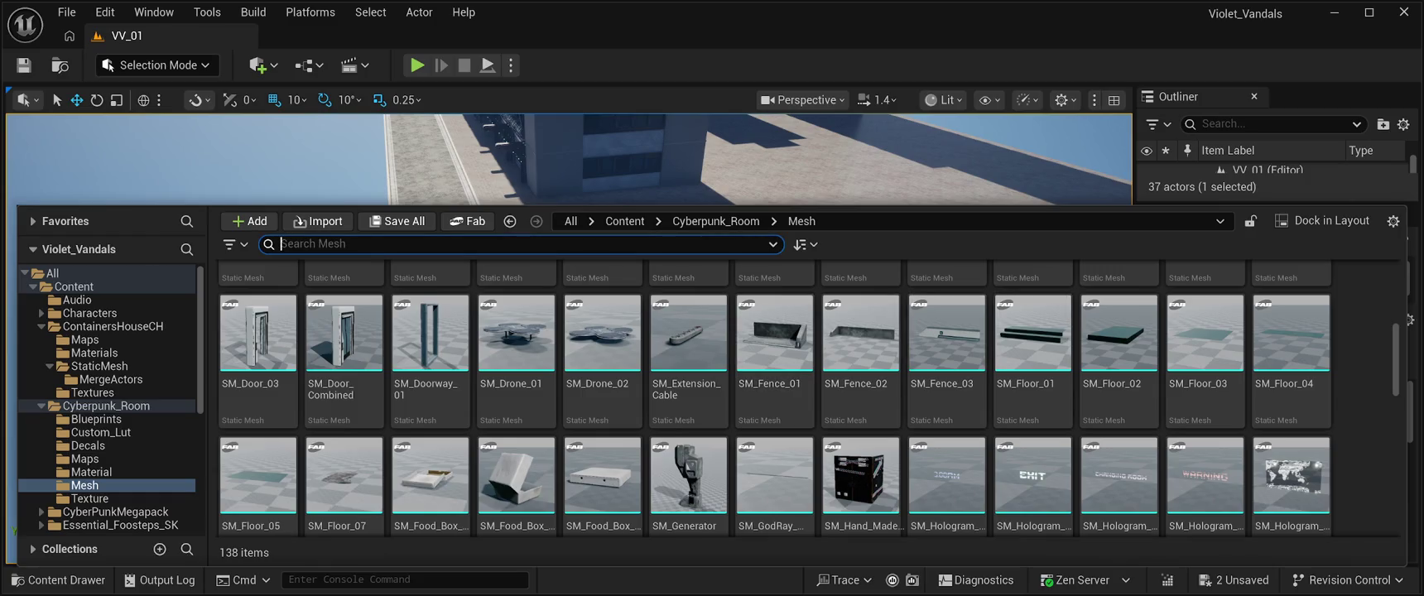
{"action": "type", "text": "Road"}
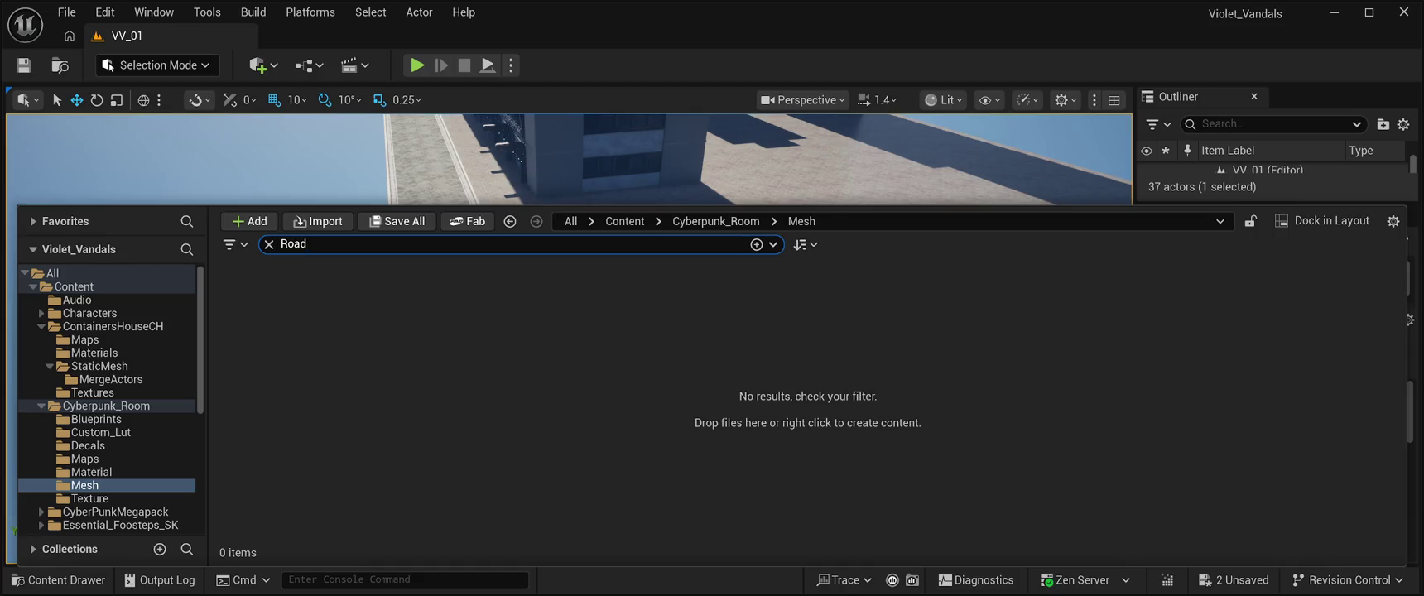
{"action": "key", "text": "BackSpace"}
{"action": "key", "text": "BackSpace"}
{"action": "key", "text": "BackSpace"}
{"action": "scroll", "coordinate": [688, 477], "scroll_direction": "down", "scroll_amount": 2}
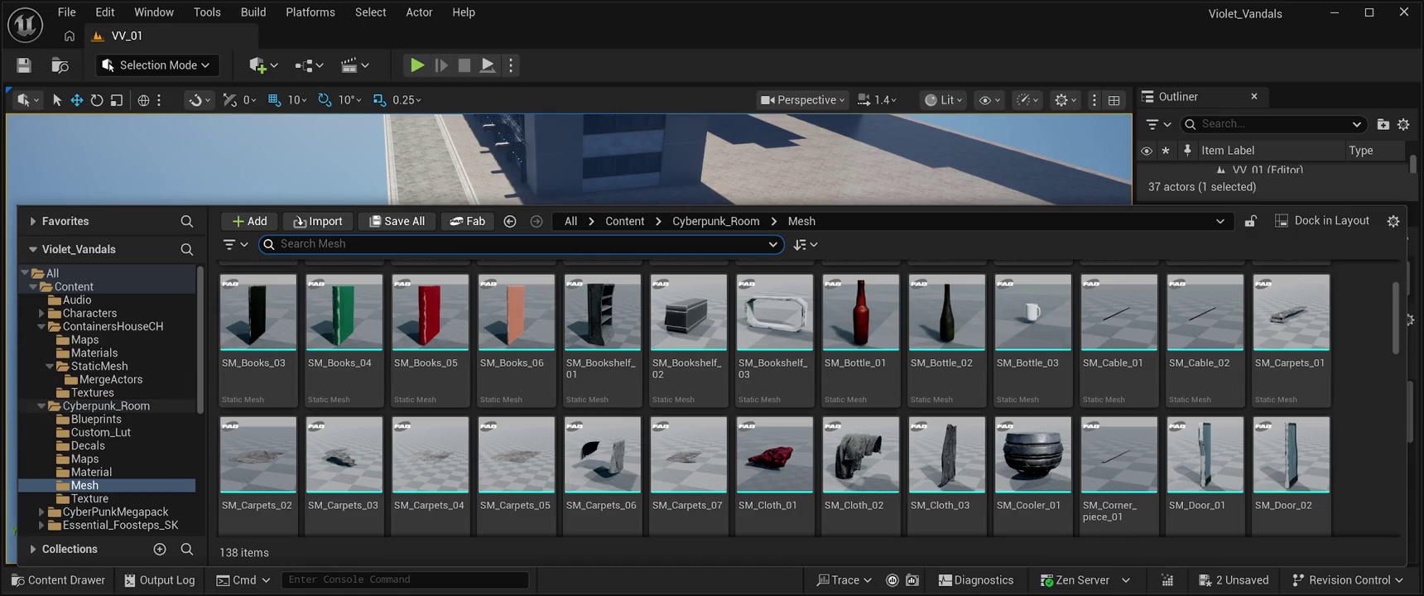
Open CyberPunkMegapack > Meshes, filter by 'Road', and select SM_Road03.
{"action": "left_click", "coordinate": [106, 406]}
{"action": "left_click", "coordinate": [40, 406]}
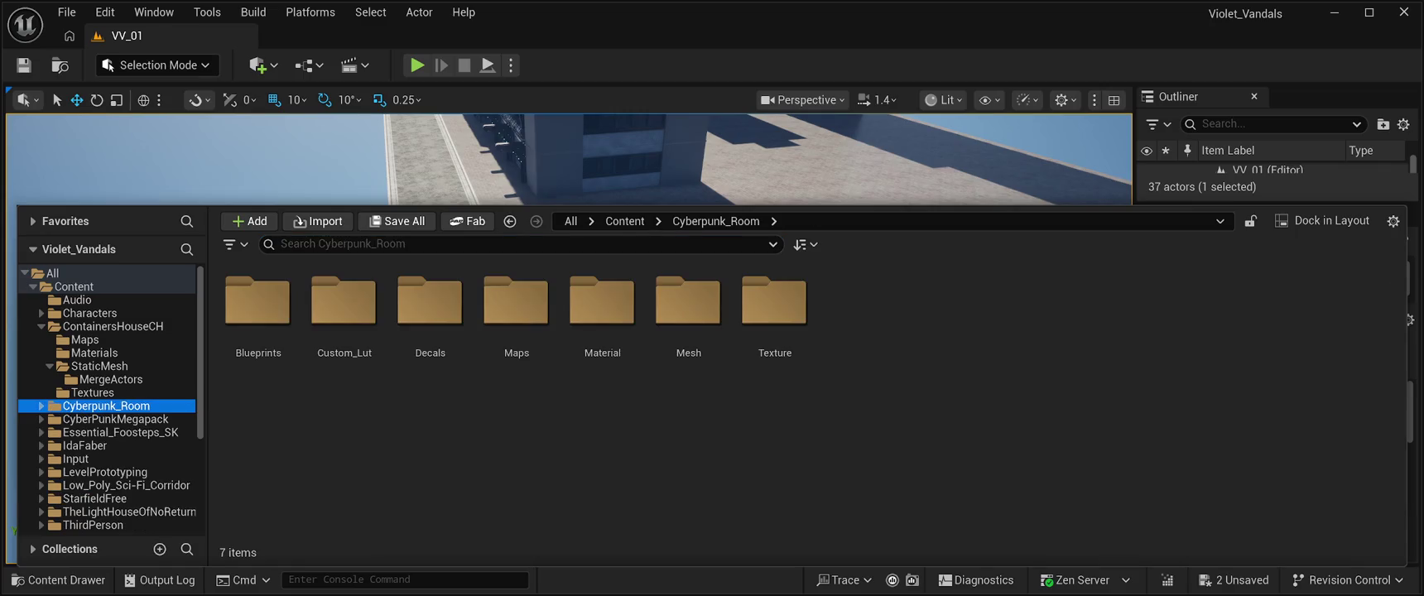
{"action": "left_click", "coordinate": [116, 419]}
{"action": "left_click", "coordinate": [602, 302]}
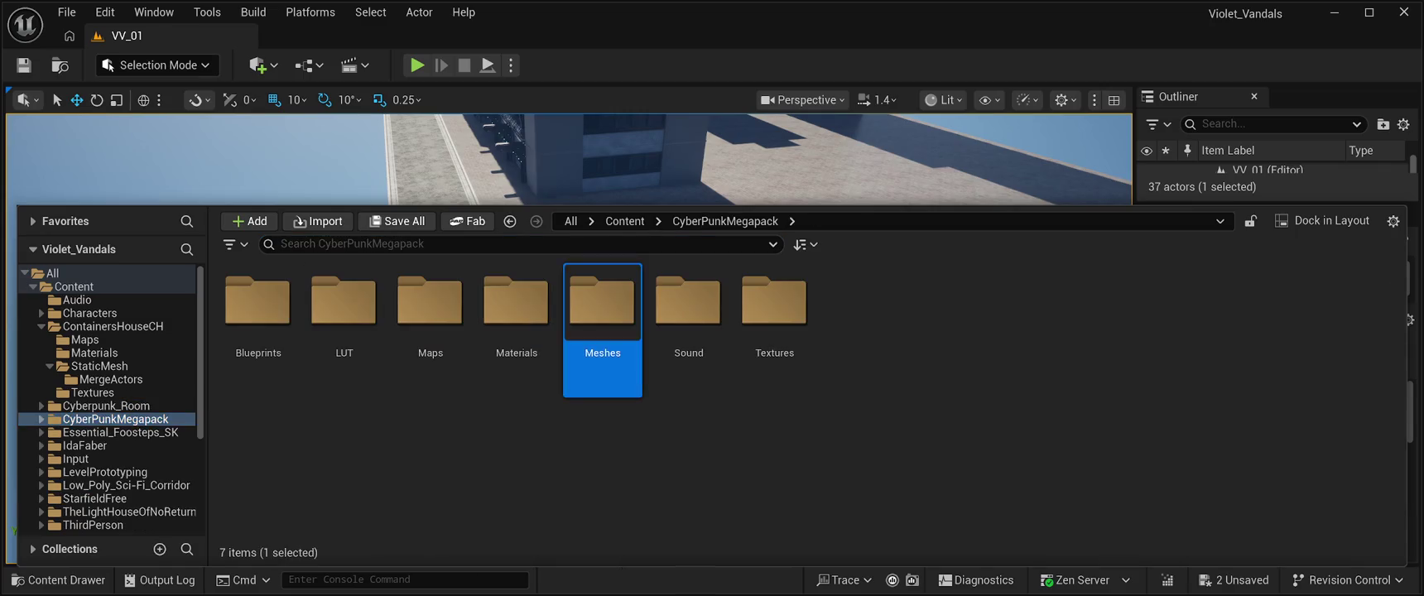
{"action": "double_click", "coordinate": [602, 302]}
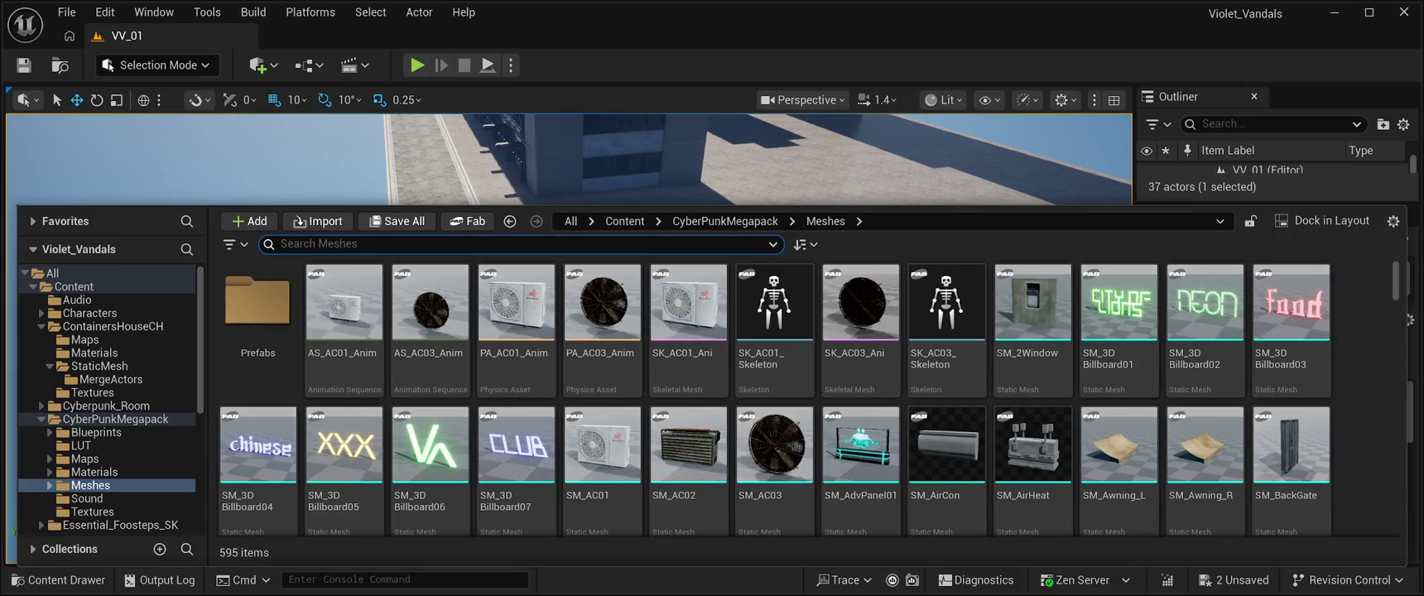
{"action": "type", "text": "Road"}
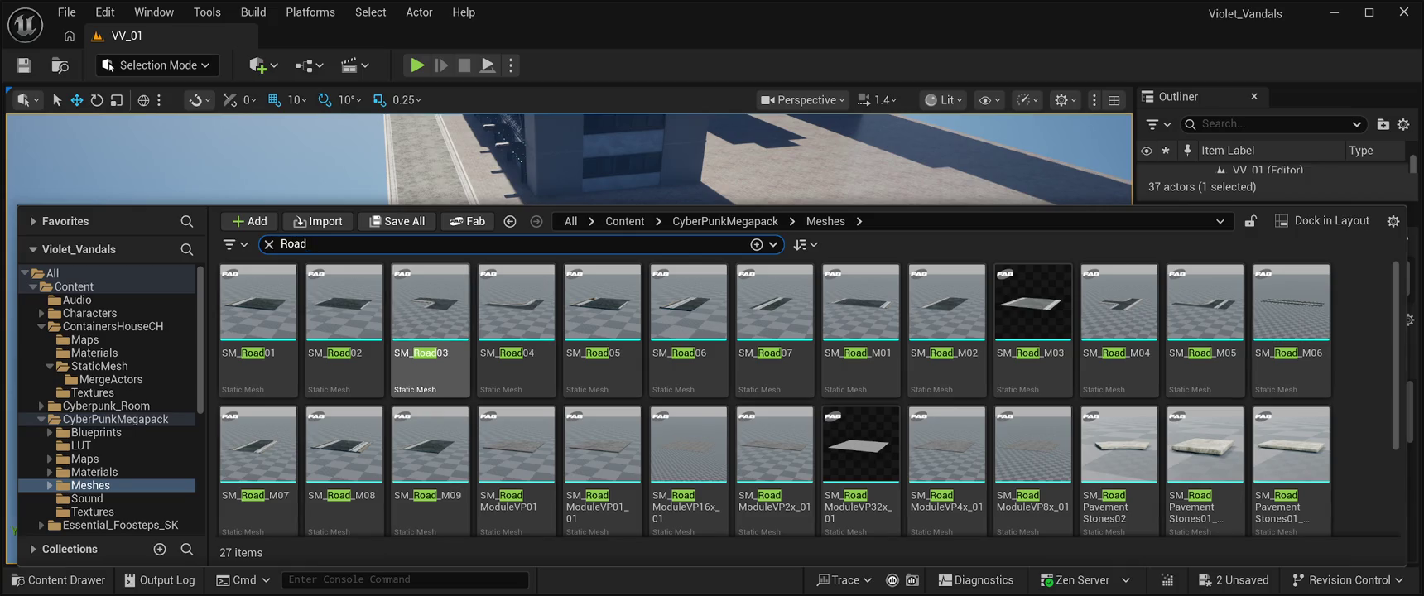
{"action": "left_click", "coordinate": [430, 306]}
Drop SM_Road03 into the level and lower it from Z 680 down to Z -360.
{"action": "mouse_move", "coordinate": [430, 307]}
{"action": "left_mouse_down"}
{"action": "mouse_move", "coordinate": [630, 364]}
{"action": "mouse_move", "coordinate": [609, 414]}
{"action": "left_mouse_up"}
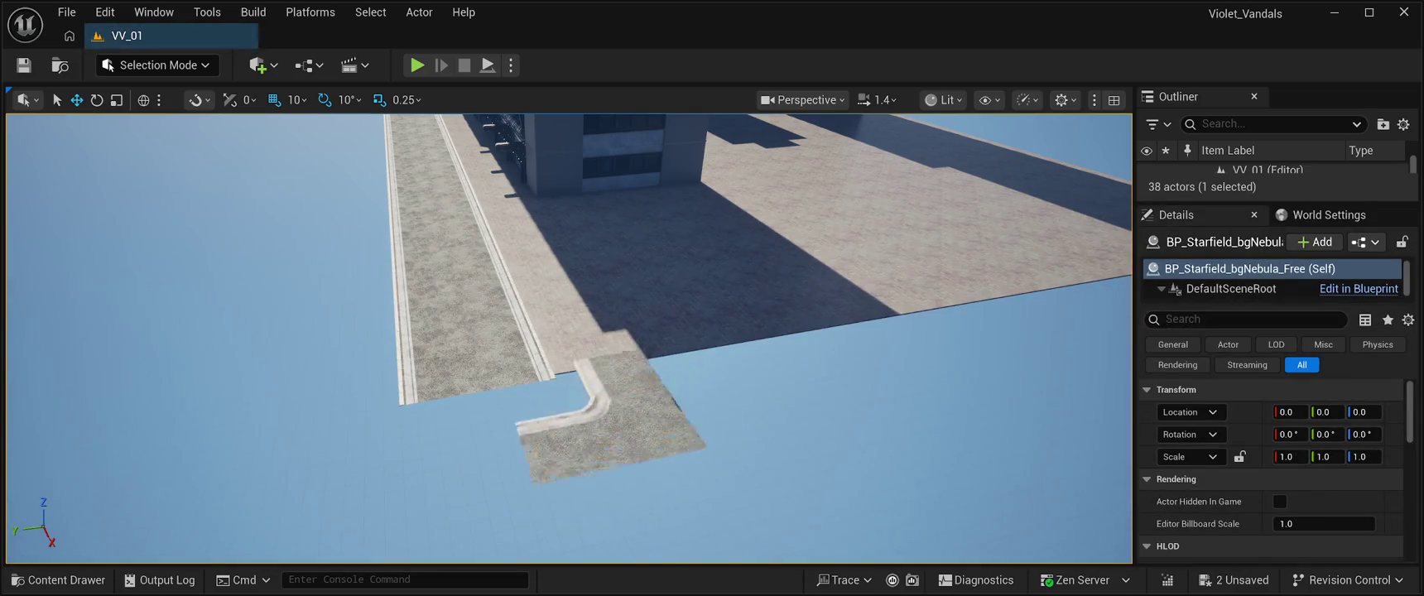
{"action": "key", "text": "f"}
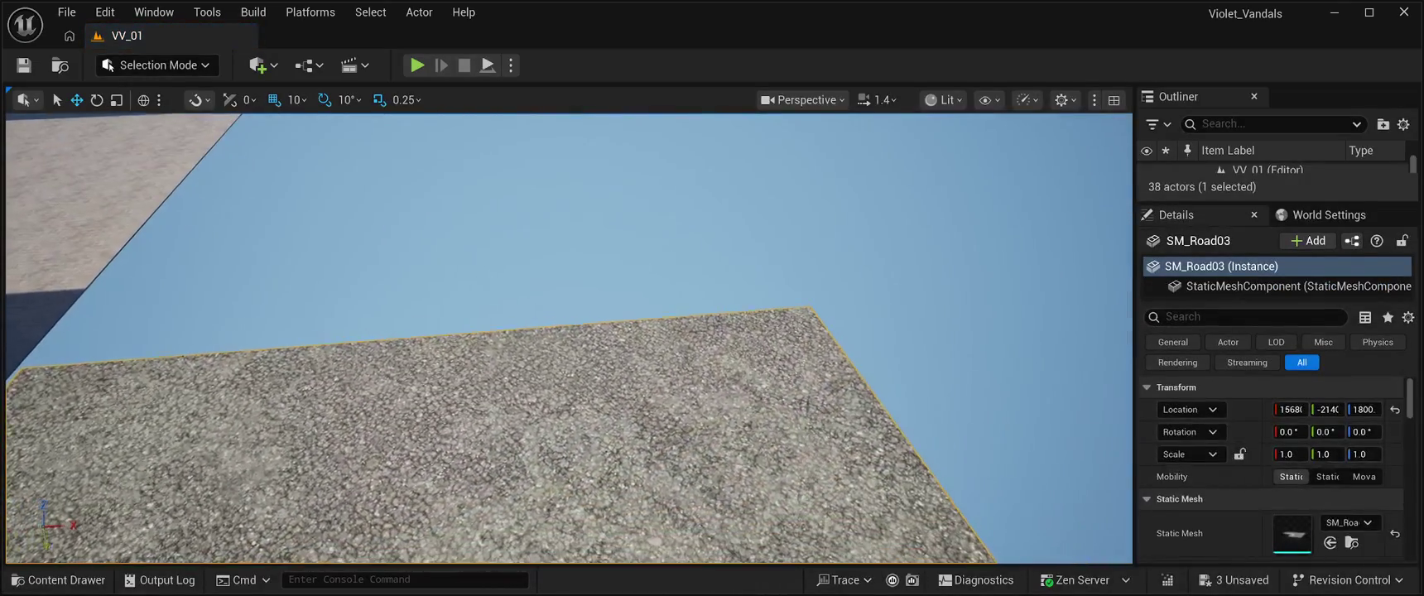
{"action": "key", "text": "f"}
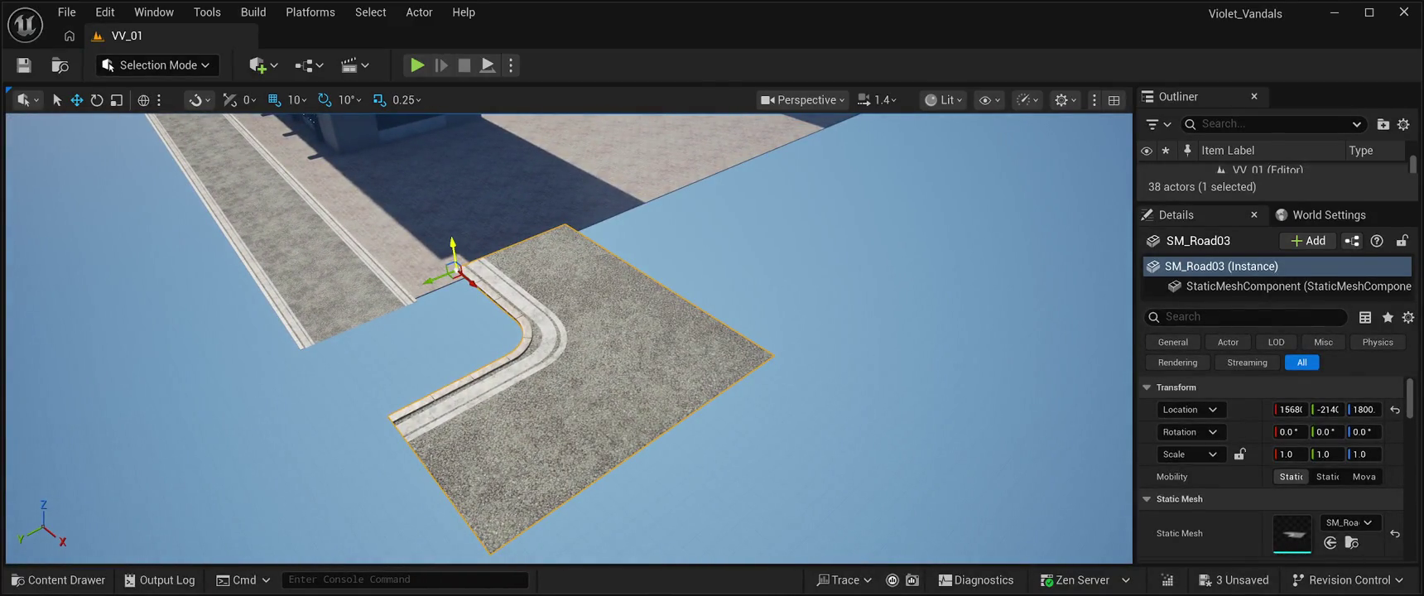
{"action": "mouse_move", "coordinate": [453, 248]}
{"action": "left_mouse_down"}
{"action": "mouse_move", "coordinate": [485, 447]}
{"action": "mouse_move", "coordinate": [381, 339]}
{"action": "mouse_move", "coordinate": [298, 299]}
{"action": "left_mouse_up"}
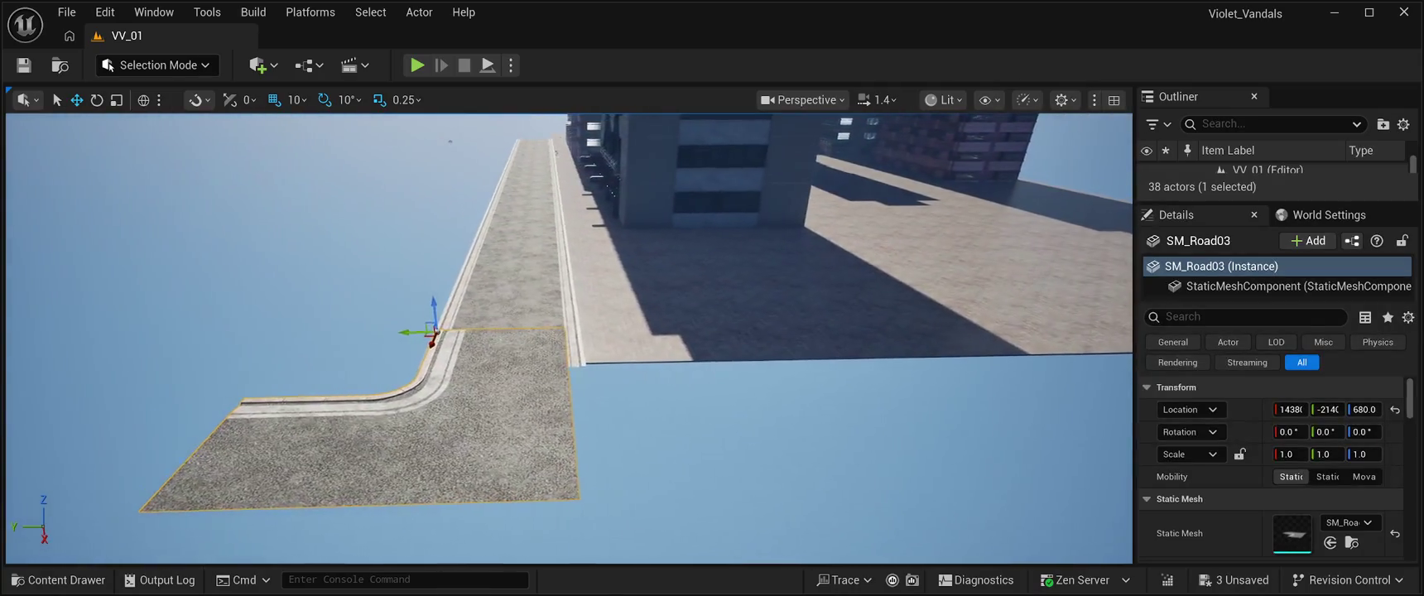
{"action": "left_click_drag", "start_coordinate": [439, 313], "coordinate": [465, 387]}
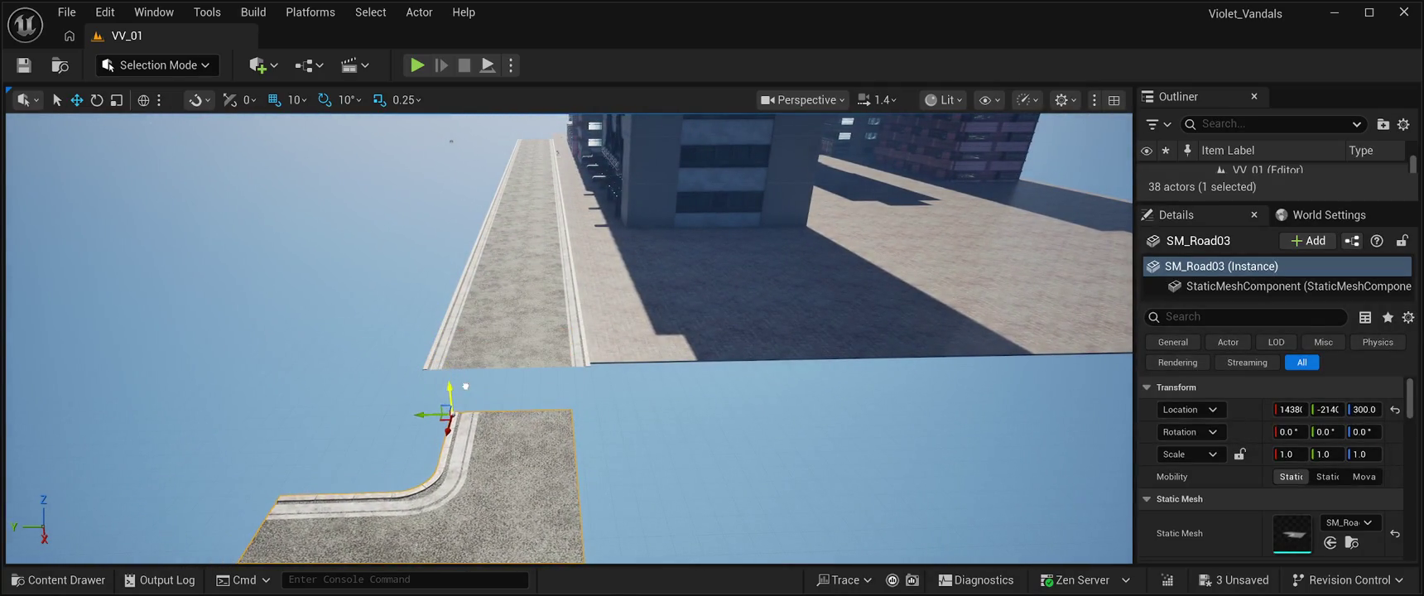
{"action": "left_click_drag", "start_coordinate": [439, 431], "coordinate": [572, 406]}
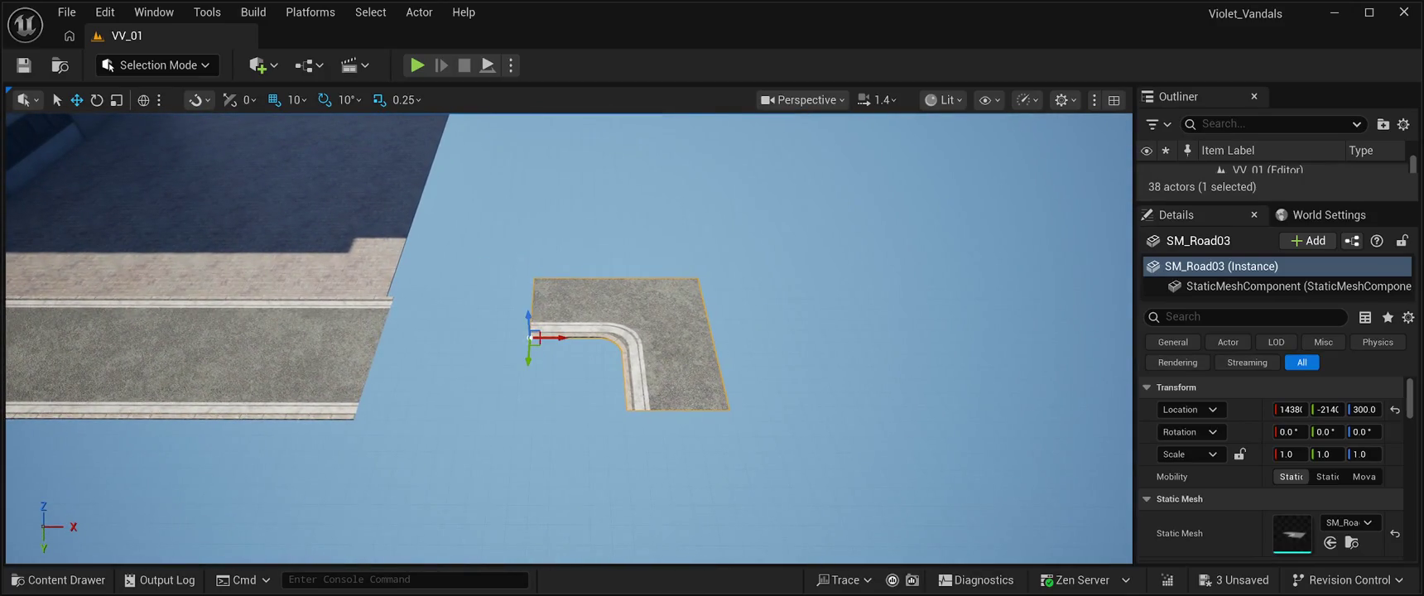
{"action": "left_click_drag", "start_coordinate": [528, 316], "coordinate": [532, 394]}
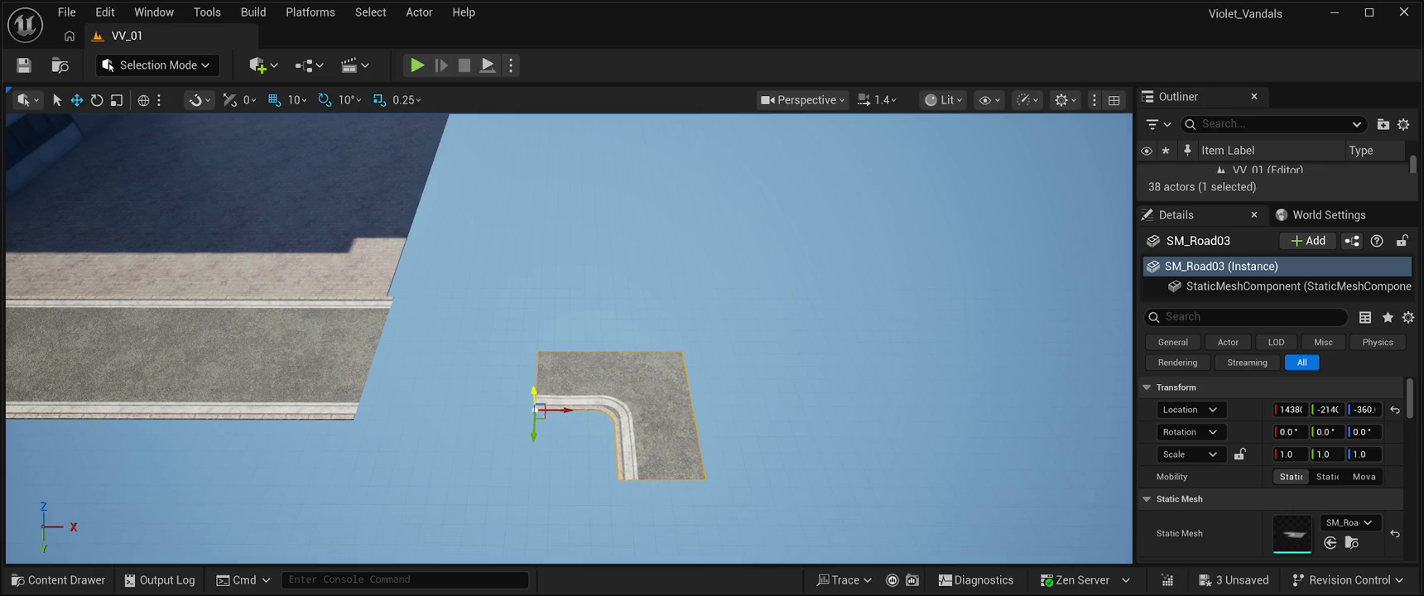
{"action": "mouse_move", "coordinate": [580, 430]}
{"action": "left_mouse_down"}
{"action": "mouse_move", "coordinate": [654, 414]}
{"action": "mouse_move", "coordinate": [613, 405]}
{"action": "left_mouse_up"}
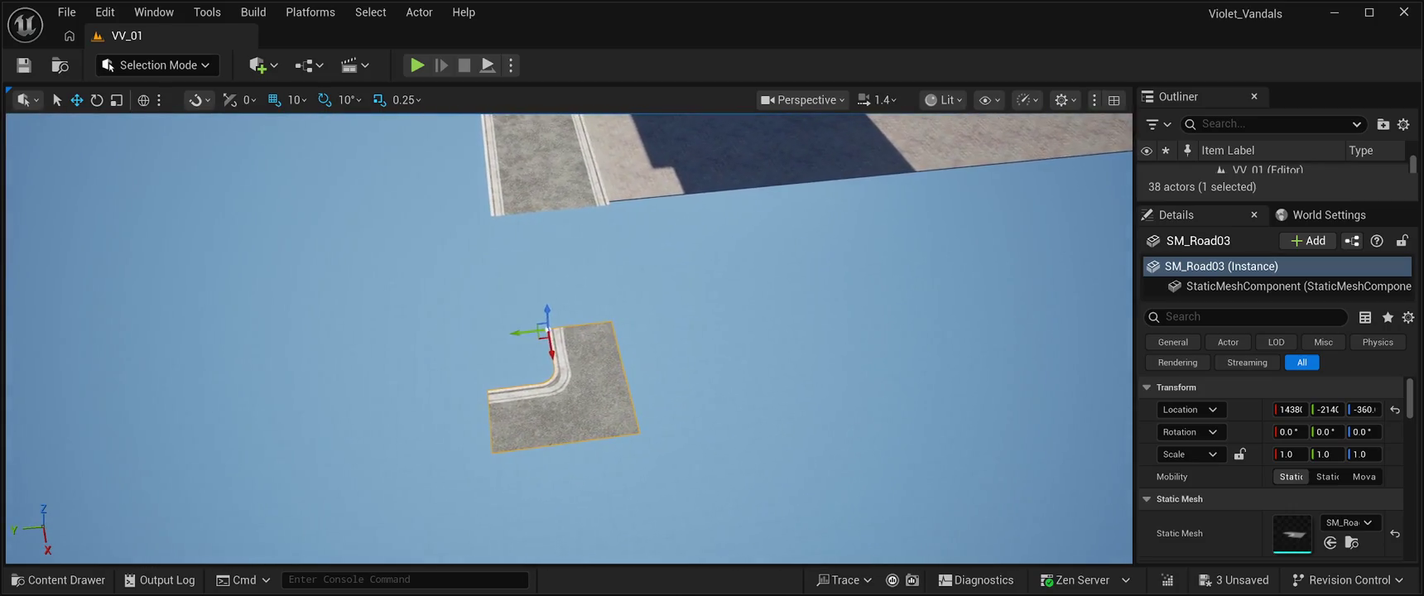
Slide the corner piece along X and Y flush with the road end, then save all.
{"action": "left_click_drag", "start_coordinate": [520, 319], "coordinate": [444, 317]}
{"action": "left_click_drag", "start_coordinate": [476, 354], "coordinate": [468, 217]}
{"action": "left_click_drag", "start_coordinate": [579, 373], "coordinate": [513, 347]}
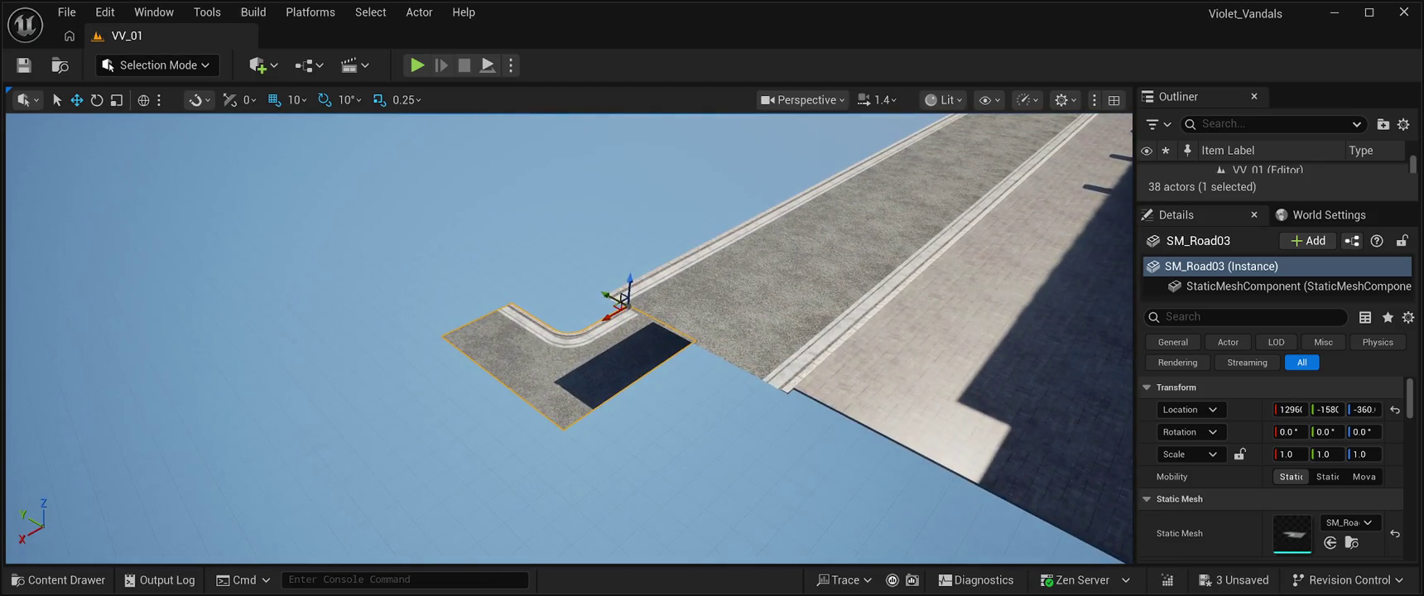
{"action": "left_click_drag", "start_coordinate": [630, 281], "coordinate": [662, 217]}
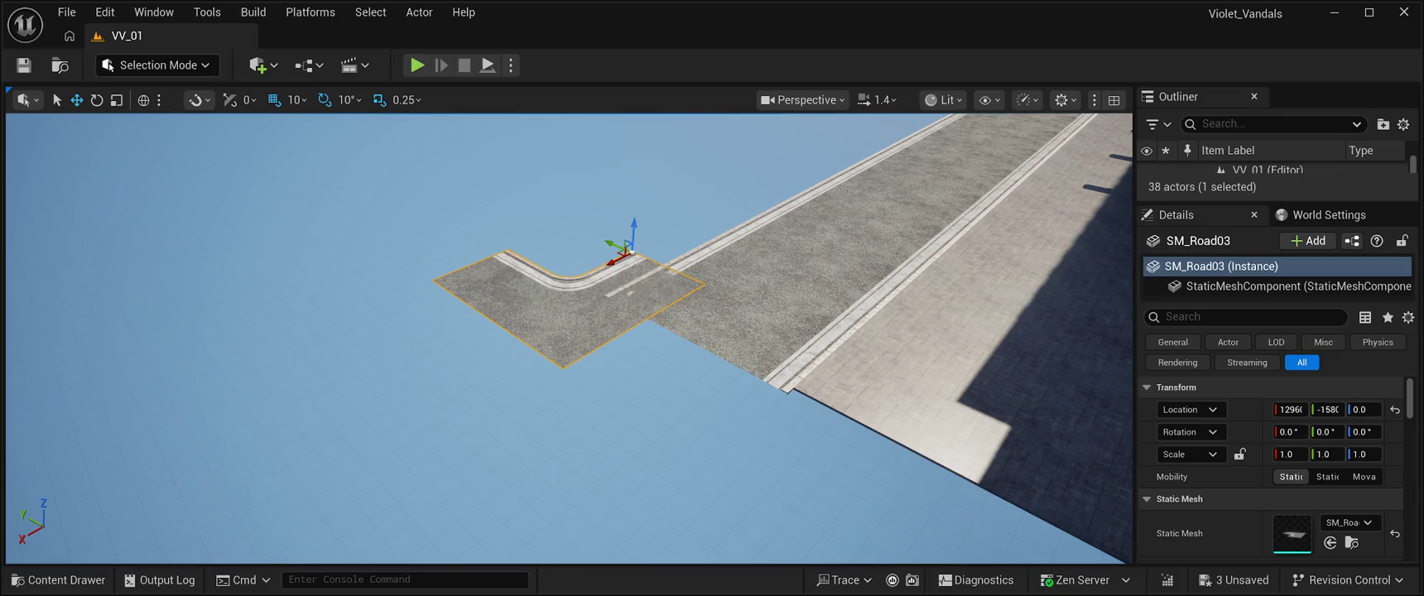
{"action": "mouse_move", "coordinate": [611, 265]}
{"action": "left_mouse_down"}
{"action": "mouse_move", "coordinate": [512, 306]}
{"action": "mouse_move", "coordinate": [582, 295]}
{"action": "left_mouse_up"}
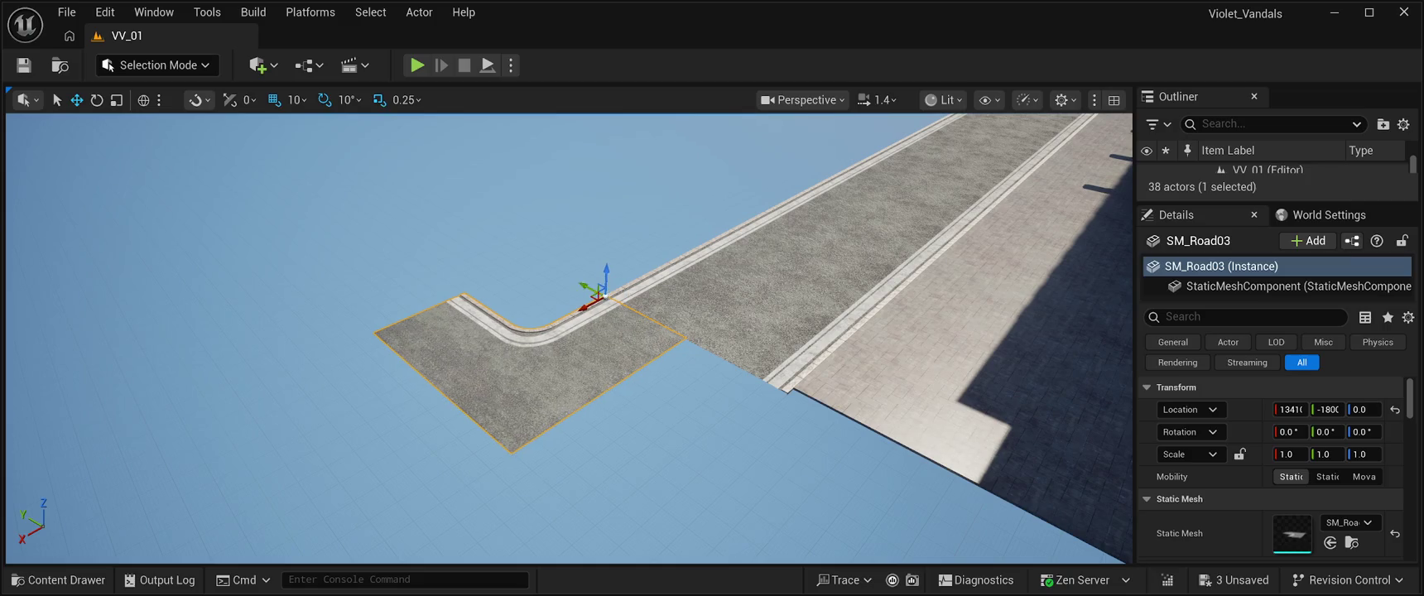
{"action": "left_click_drag", "start_coordinate": [530, 373], "coordinate": [493, 269]}
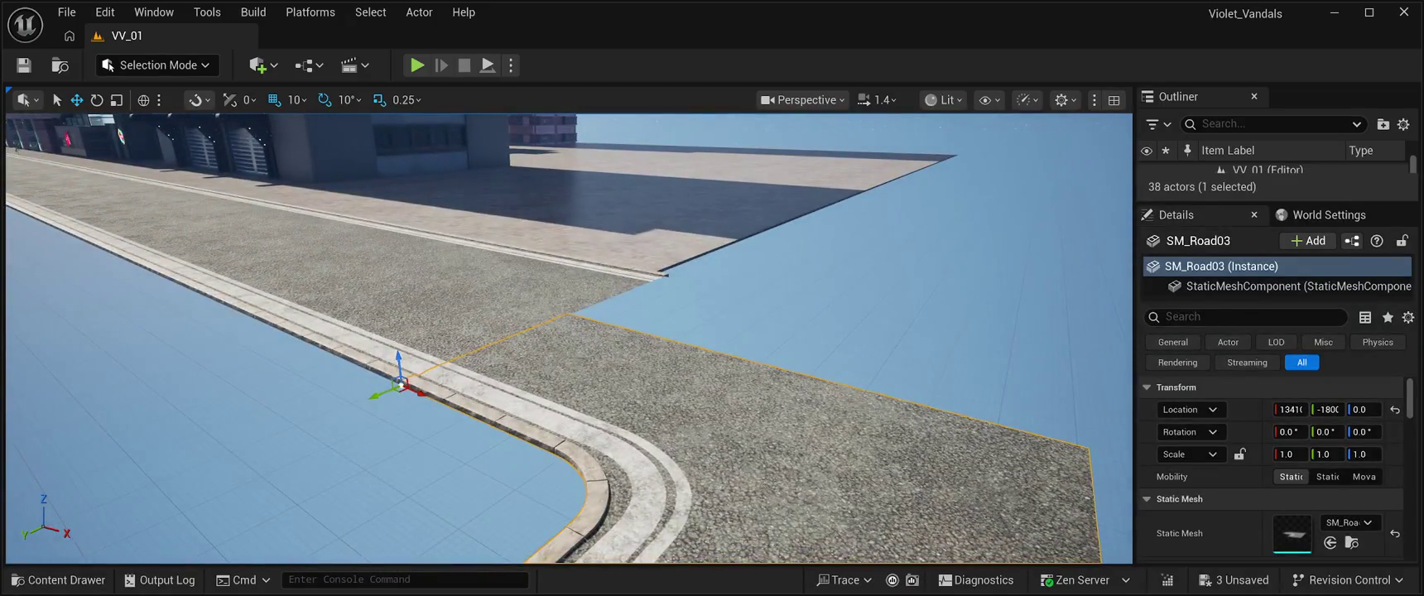
{"action": "left_click", "coordinate": [23, 64]}
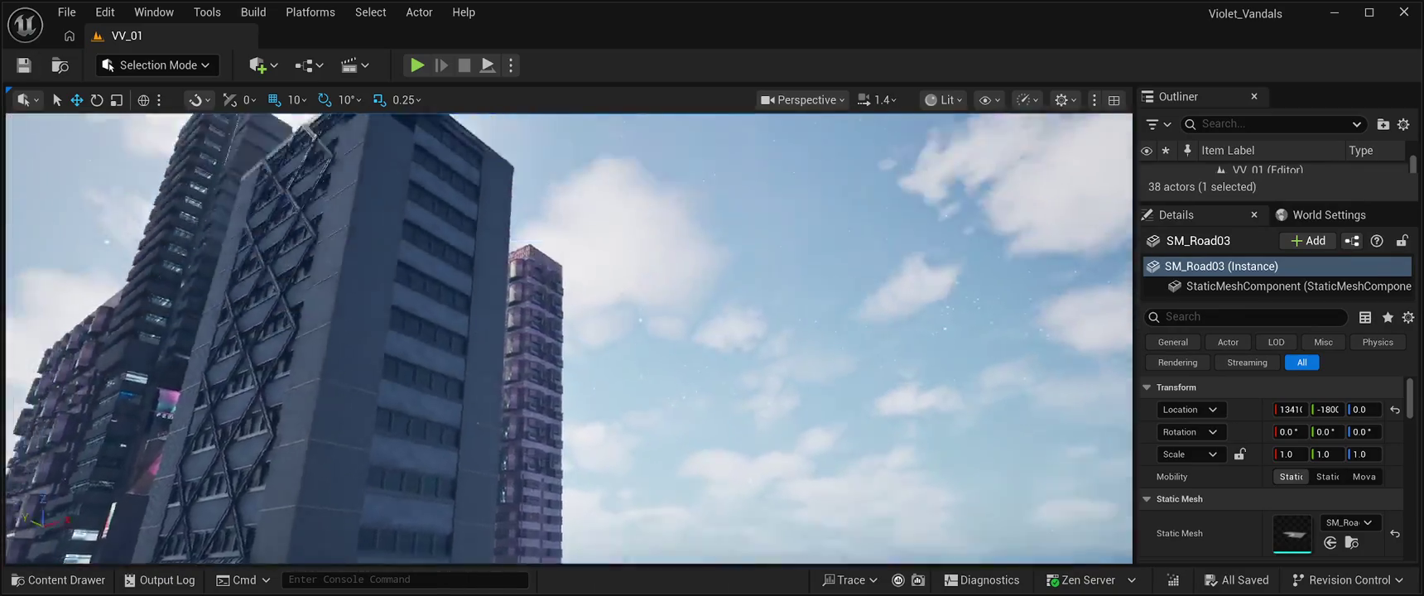
{"action": "mouse_move", "coordinate": [568, 339]}
{"action": "left_mouse_down"}
{"action": "mouse_move", "coordinate": [569, 315]}
{"action": "mouse_move", "coordinate": [568, 348]}
{"action": "mouse_move", "coordinate": [539, 381]}
{"action": "mouse_move", "coordinate": [563, 331]}
{"action": "mouse_move", "coordinate": [551, 318]}
{"action": "mouse_move", "coordinate": [556, 330]}
{"action": "left_mouse_up"}
Select the large road slab and add the purple building and three towers.
{"action": "left_click", "coordinate": [787, 373]}
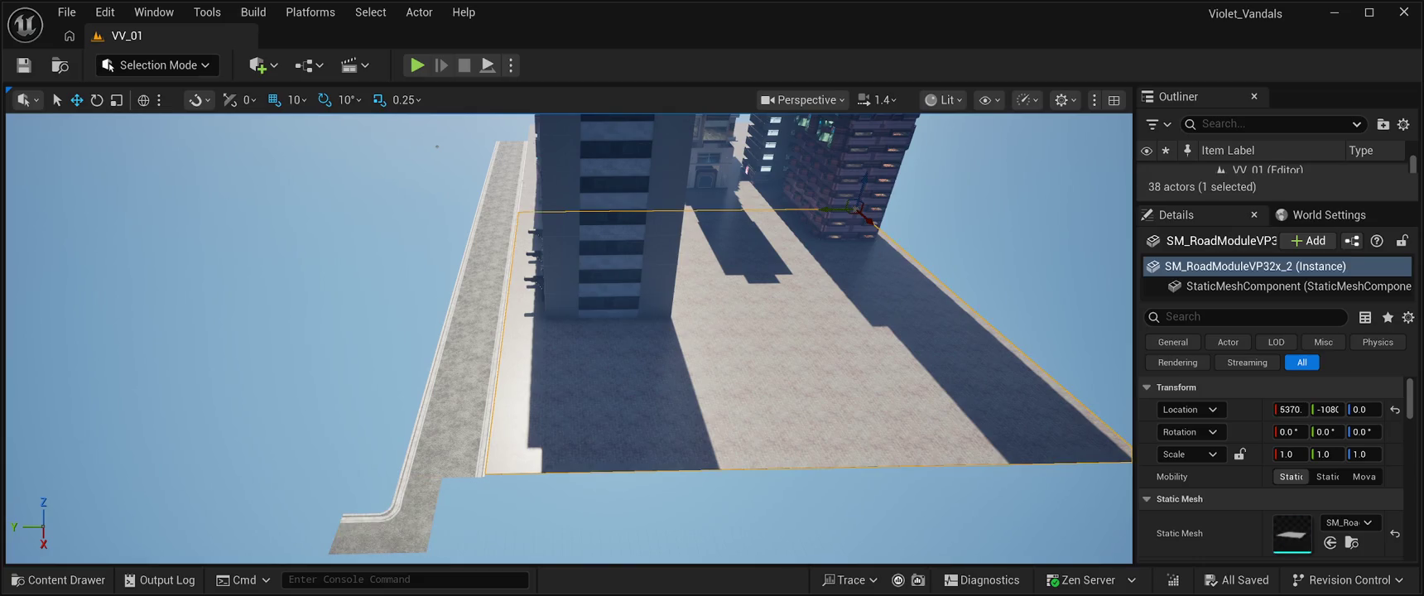
{"action": "left_click", "coordinate": [829, 182], "text": "ctrl"}
{"action": "left_click_drag", "start_coordinate": [568, 340], "coordinate": [578, 281]}
{"action": "left_click", "coordinate": [692, 207], "text": "ctrl"}
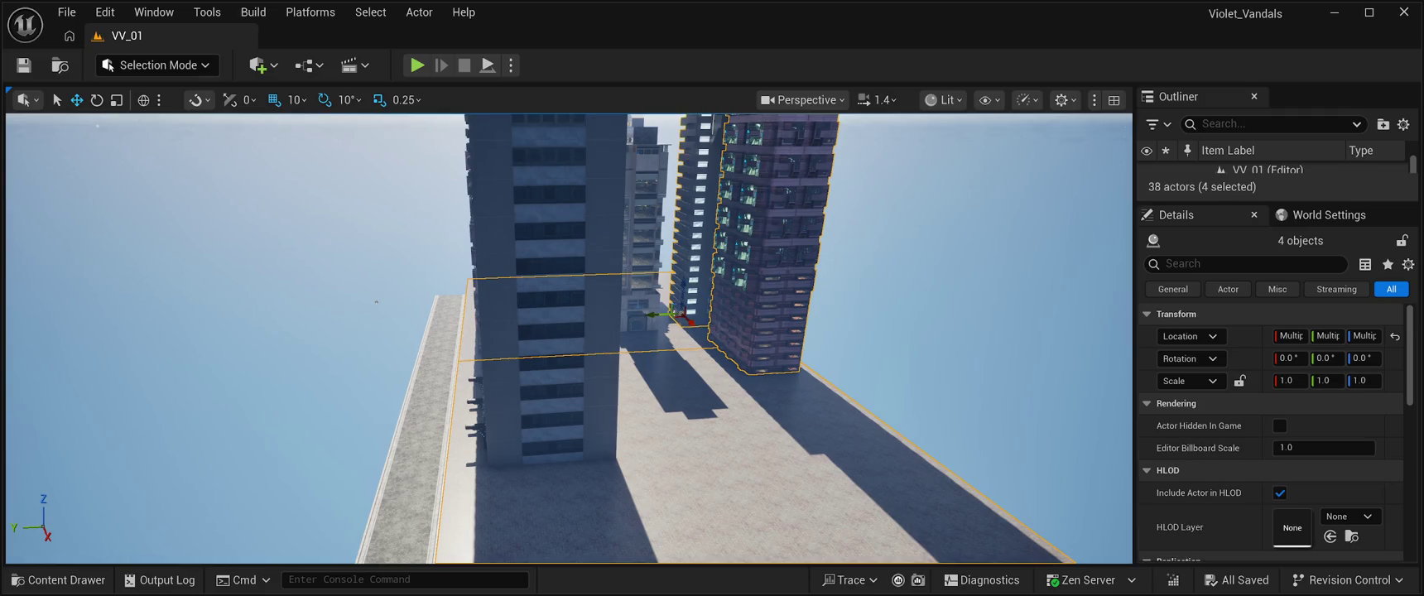
{"action": "left_click_drag", "start_coordinate": [568, 339], "coordinate": [553, 328]}
{"action": "left_click", "coordinate": [675, 249], "text": "ctrl"}
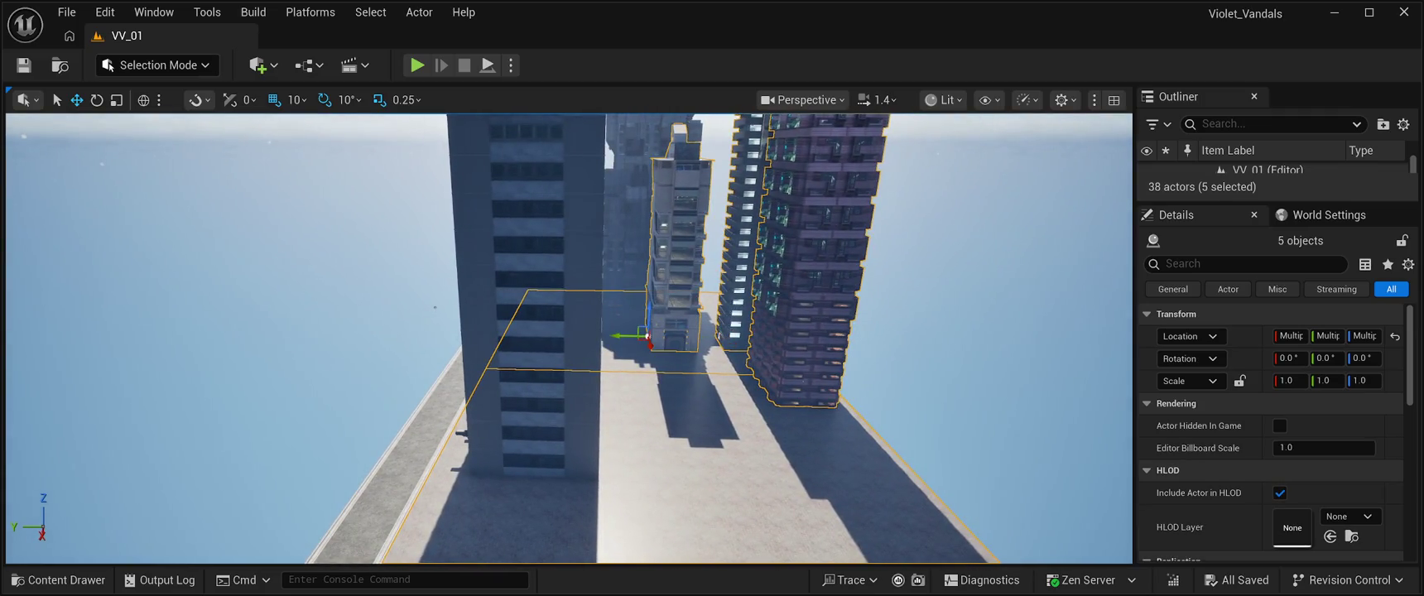
{"action": "left_click", "coordinate": [625, 207], "text": "ctrl"}
{"action": "left_click_drag", "start_coordinate": [625, 207], "coordinate": [601, 186]}
Add the front tower, lower block and remaining buildings, then frame the ten-actor selection.
{"action": "left_click_drag", "start_coordinate": [661, 283], "coordinate": [750, 336]}
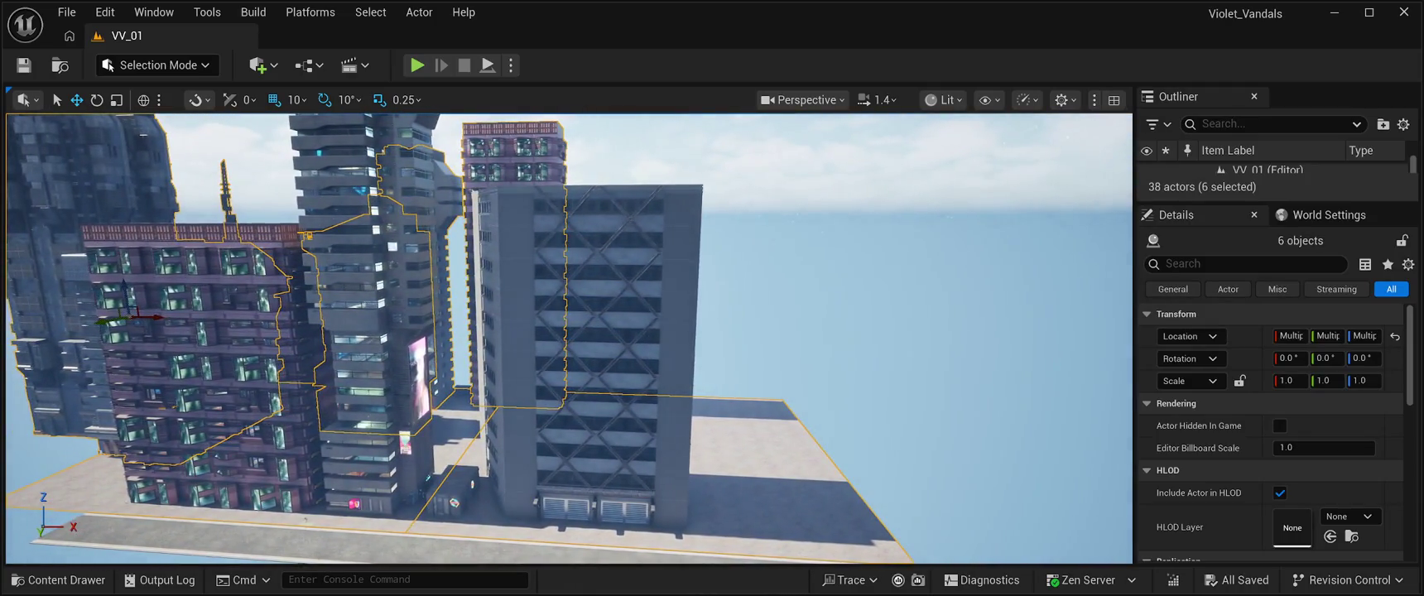
{"action": "left_click", "coordinate": [613, 347], "text": "ctrl"}
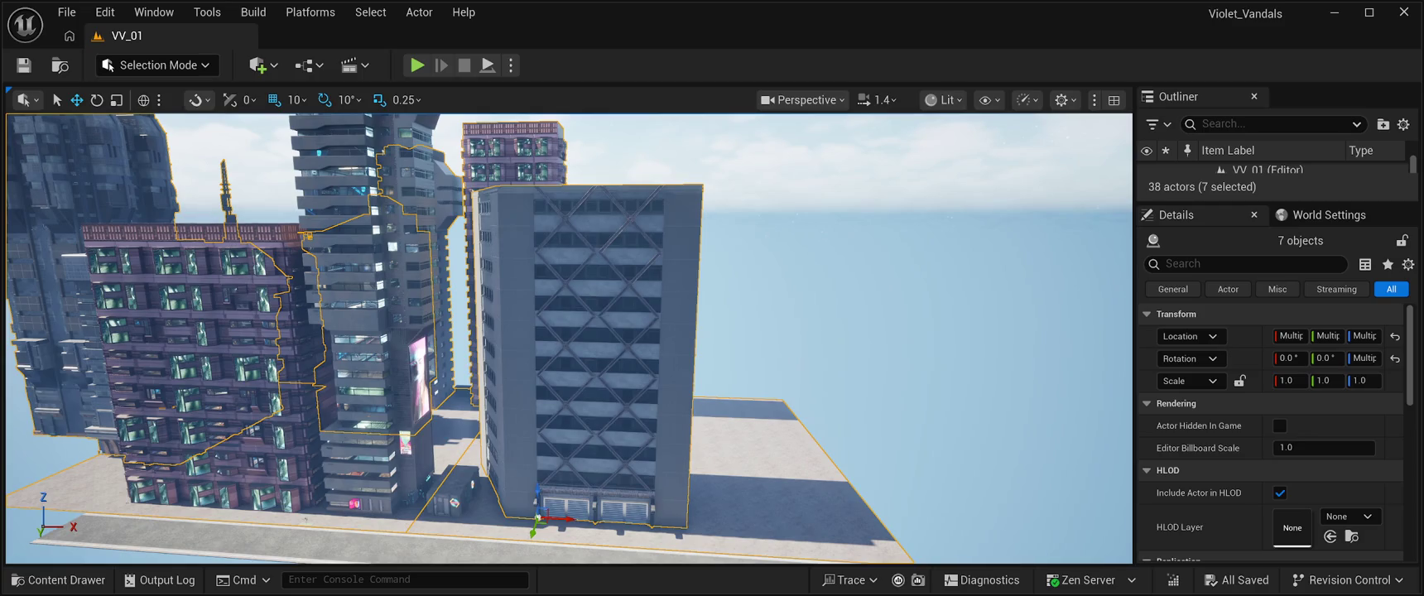
{"action": "left_click", "coordinate": [372, 397], "text": "ctrl"}
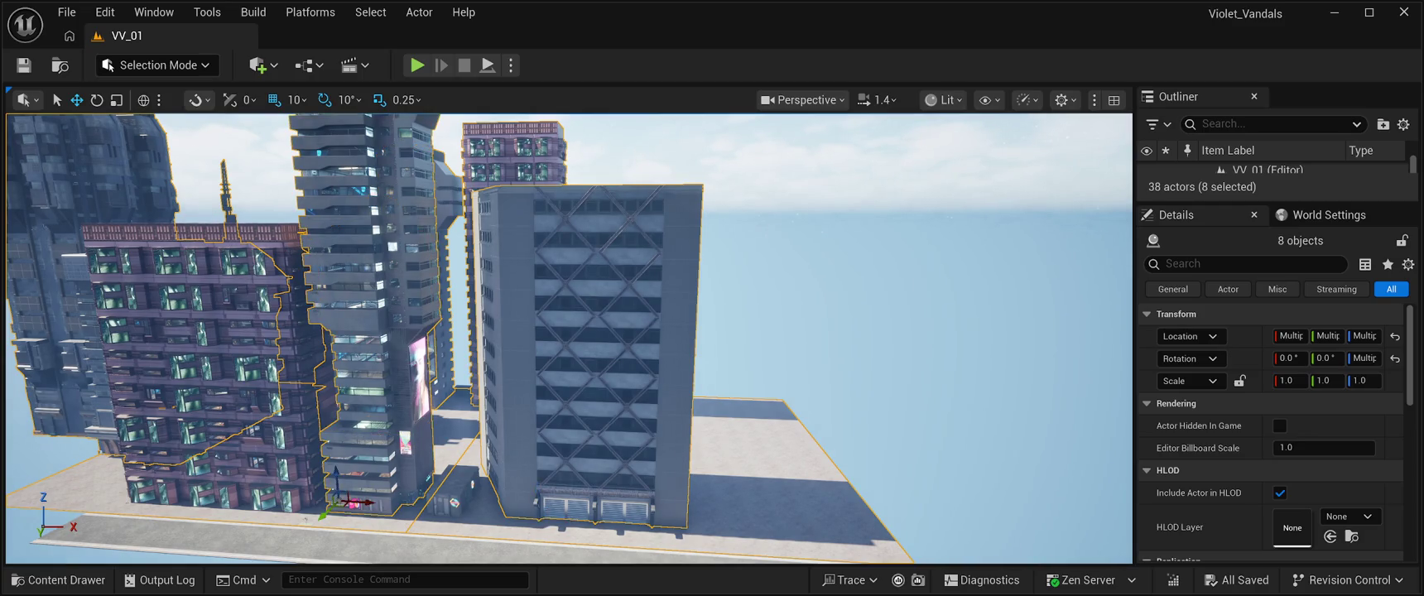
{"action": "left_click", "coordinate": [137, 364], "text": "ctrl"}
{"action": "key", "text": "f"}
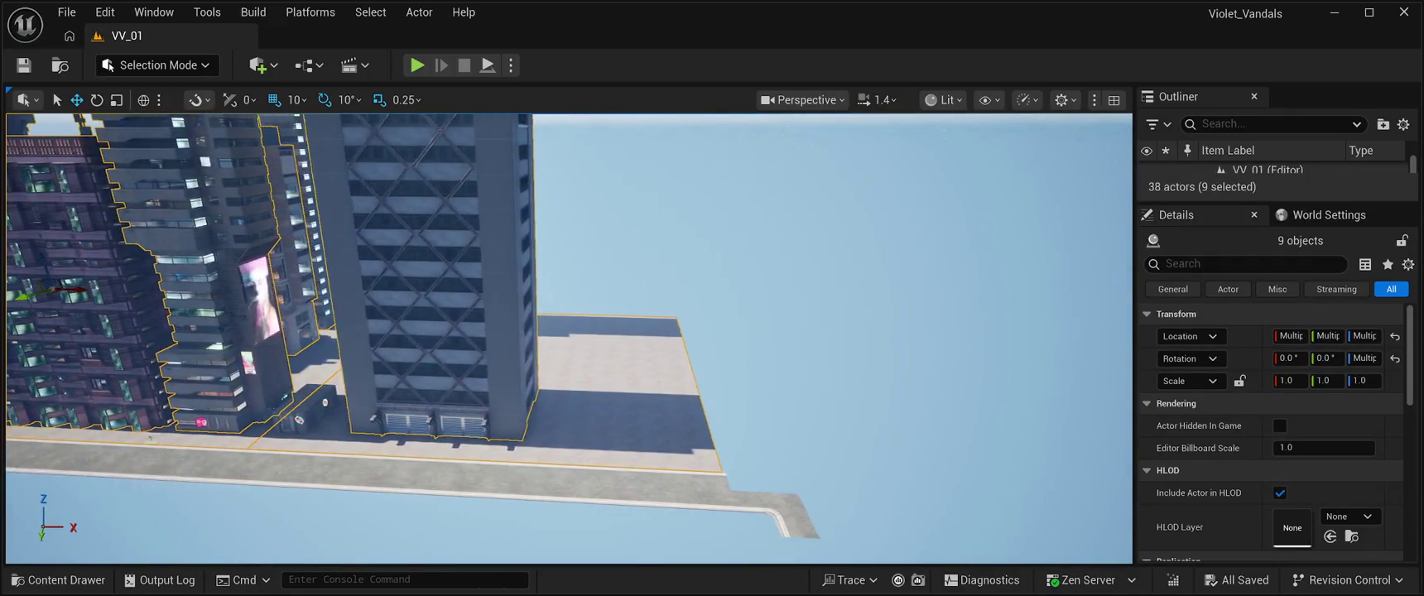
{"action": "left_click", "coordinate": [249, 410], "text": "ctrl"}
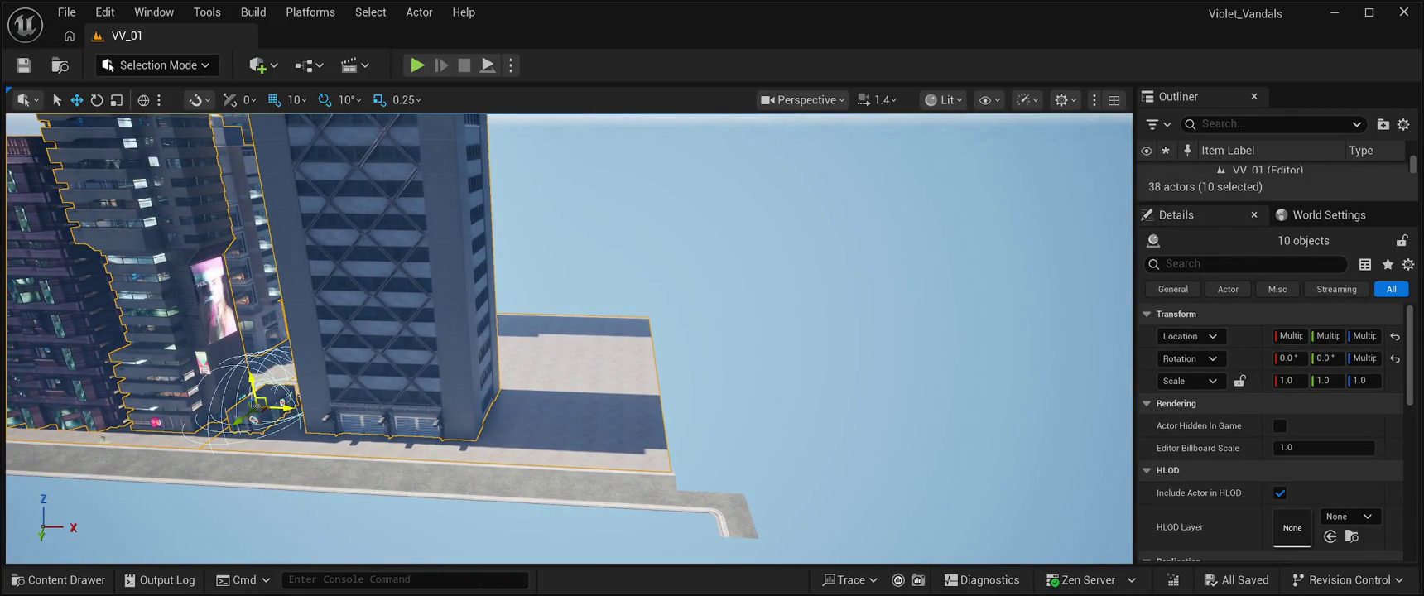
{"action": "key", "text": "f"}
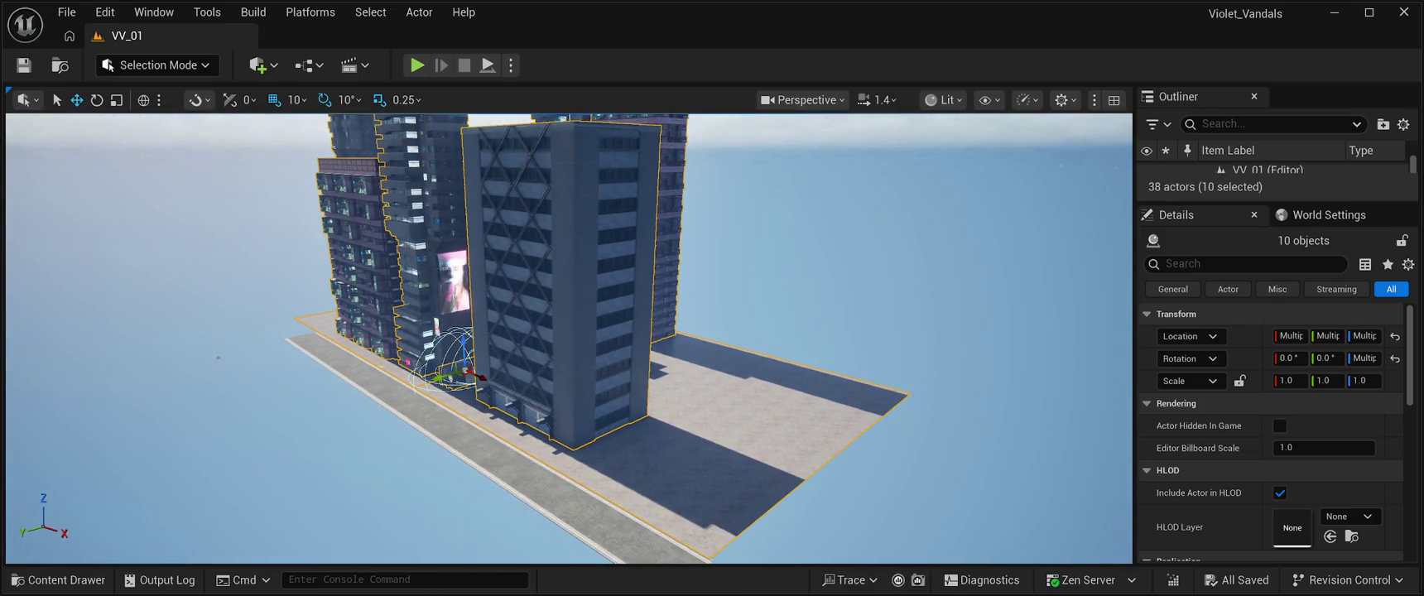
Rotate the ten selected slab-and-tower actors by -160 degrees around Z.
{"action": "key", "text": "e"}
{"action": "left_click_drag", "start_coordinate": [484, 364], "coordinate": [389, 275]}
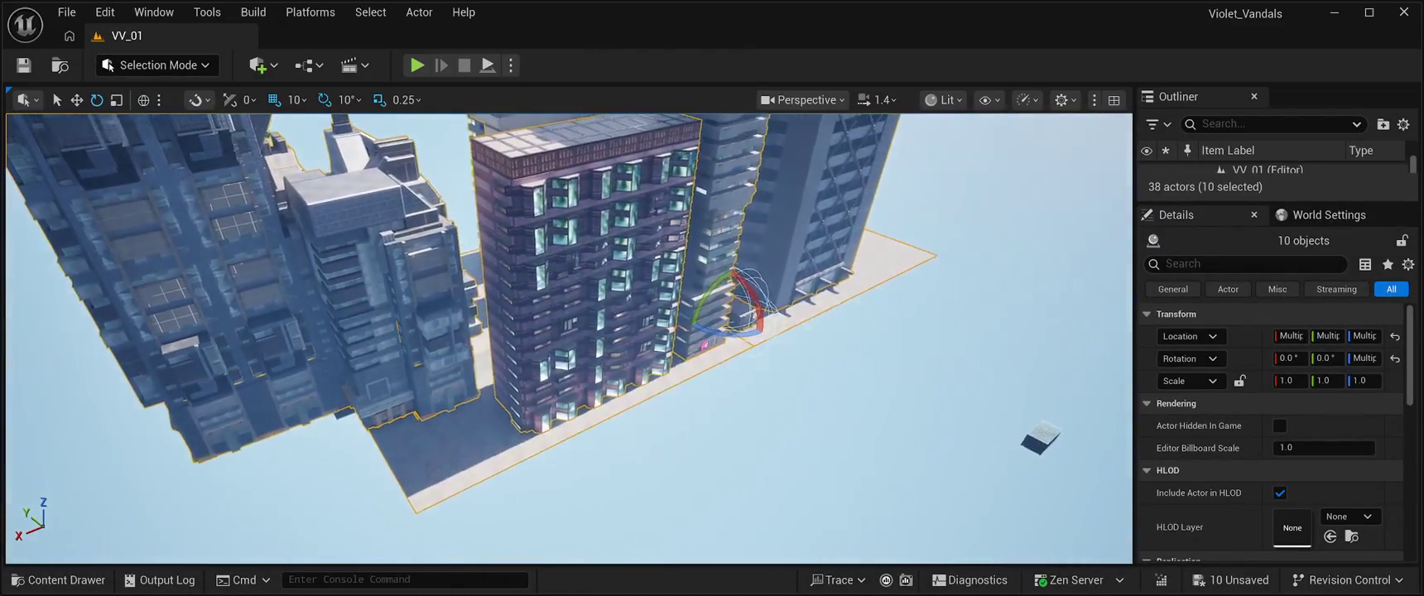
{"action": "key", "text": "w"}
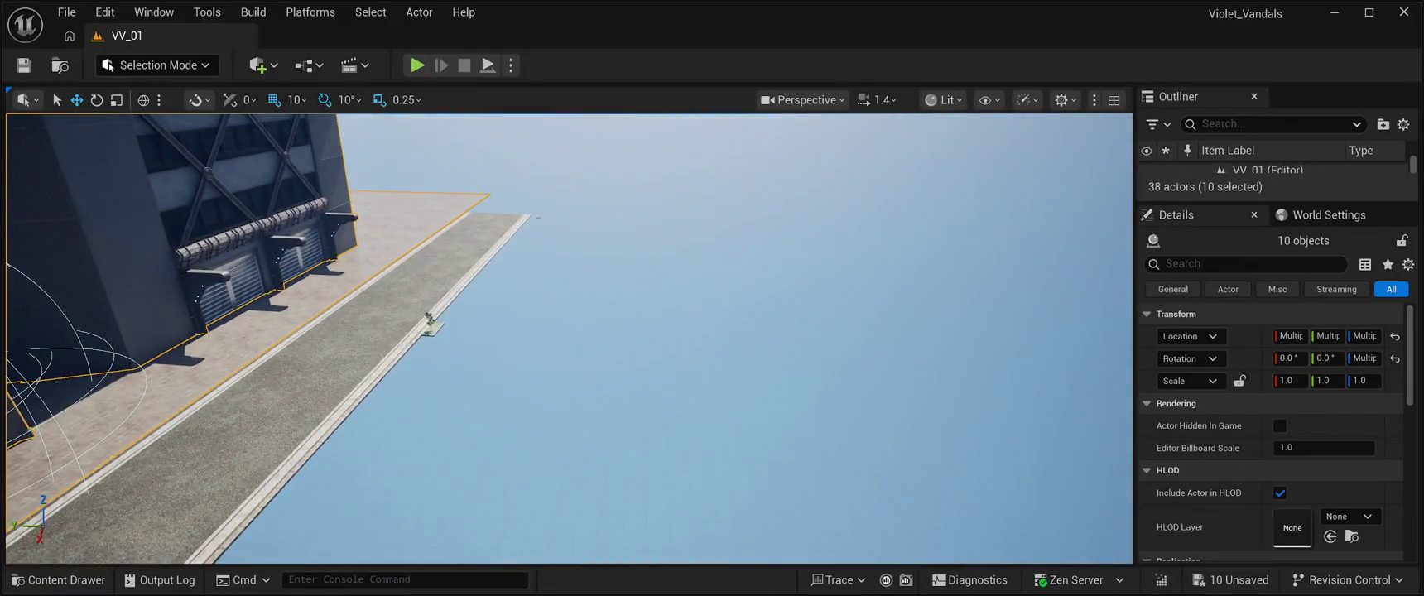
{"action": "left_click", "coordinate": [745, 331]}
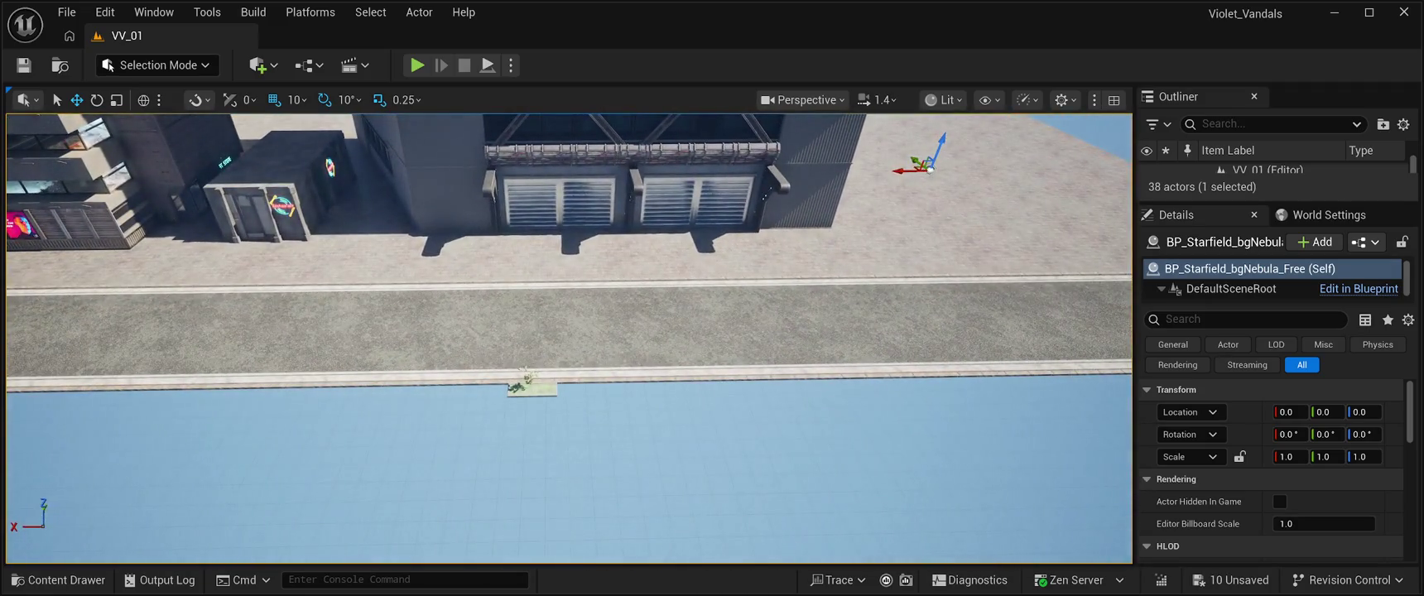
{"action": "left_click", "coordinate": [528, 386]}
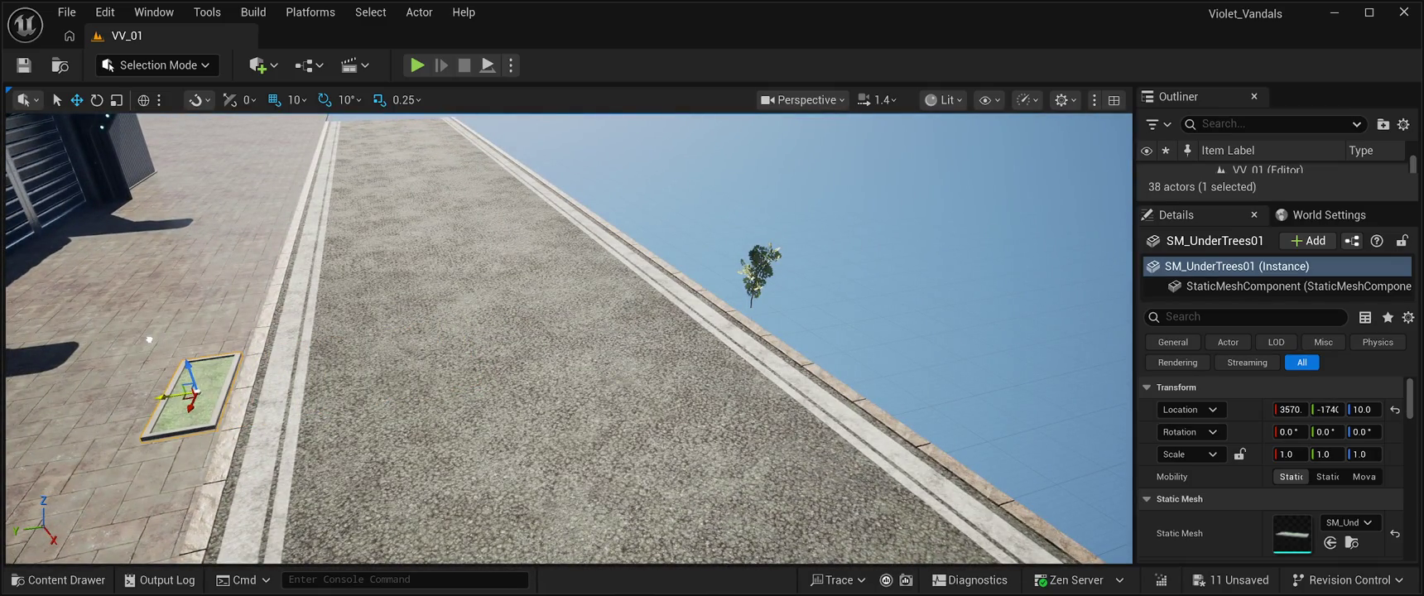
{"action": "left_click", "coordinate": [758, 267]}
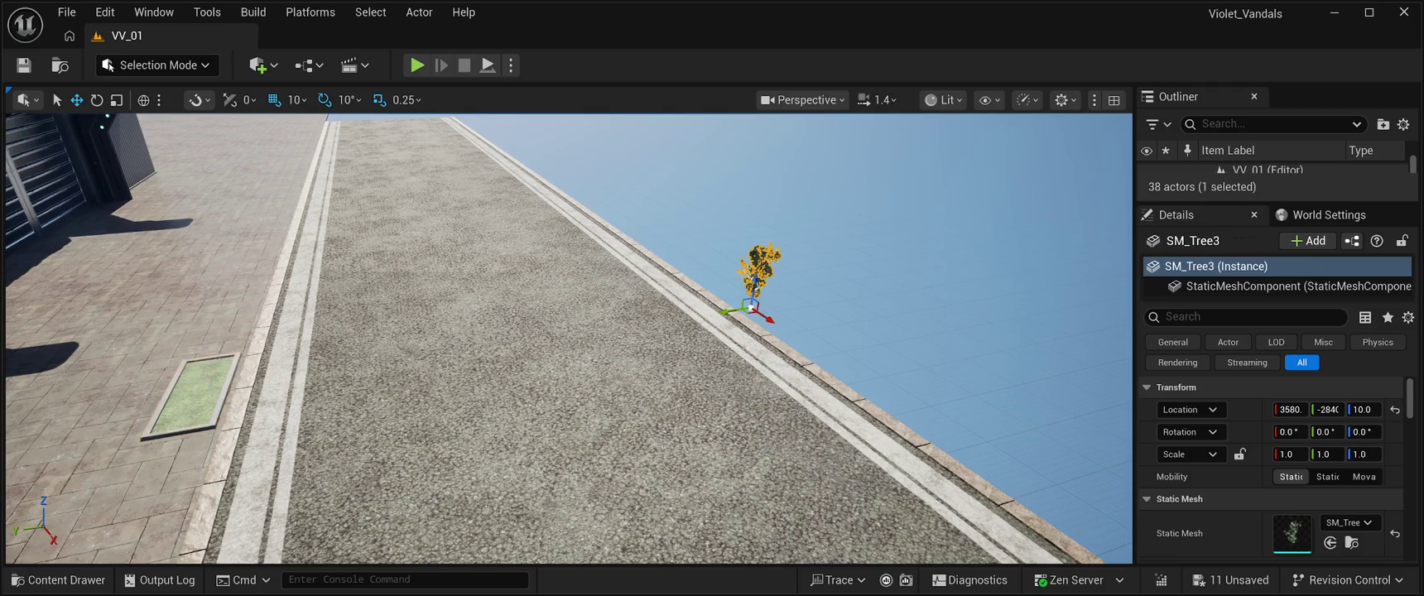
{"action": "left_click_drag", "start_coordinate": [729, 312], "coordinate": [306, 379]}
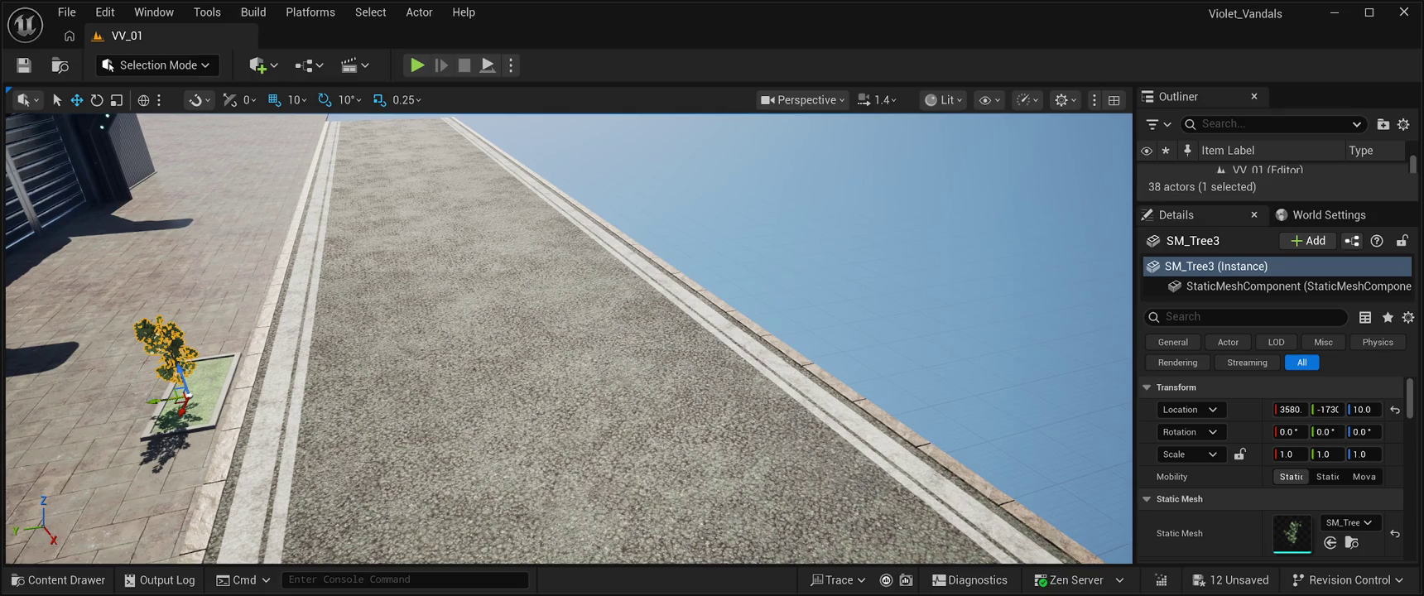
{"action": "key", "text": "f"}
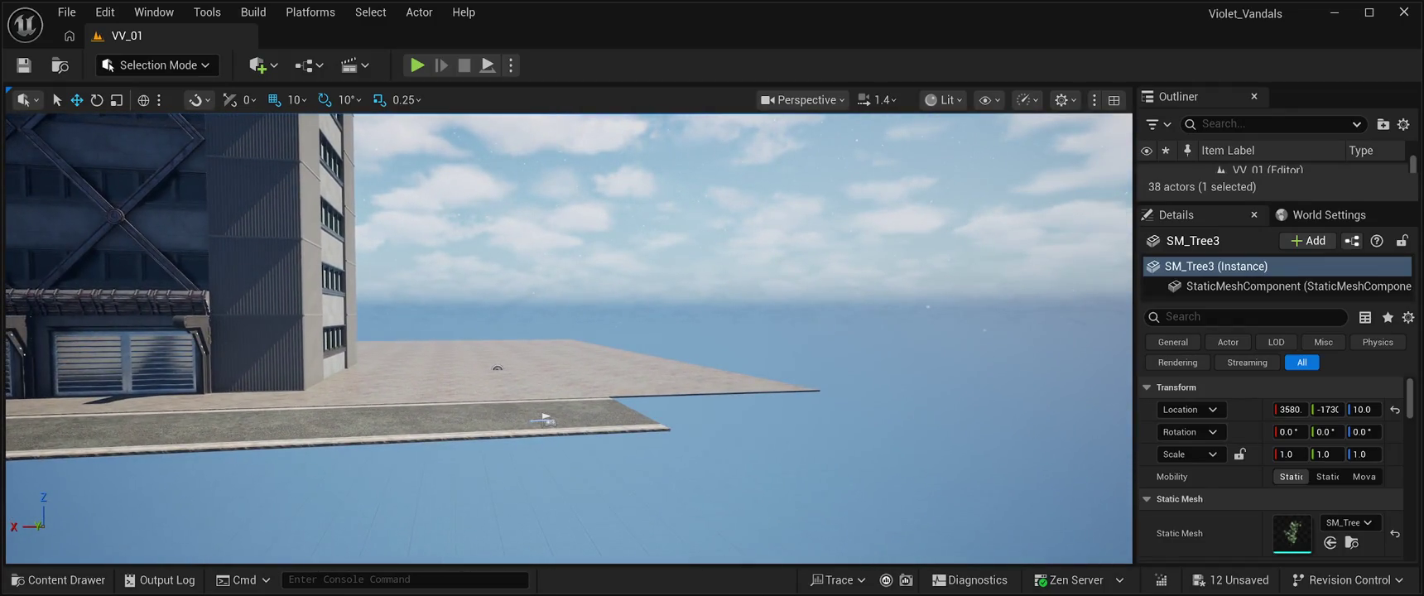
Select the PlayerStart and drag it along X toward the buildings.
{"action": "left_click", "coordinate": [545, 419]}
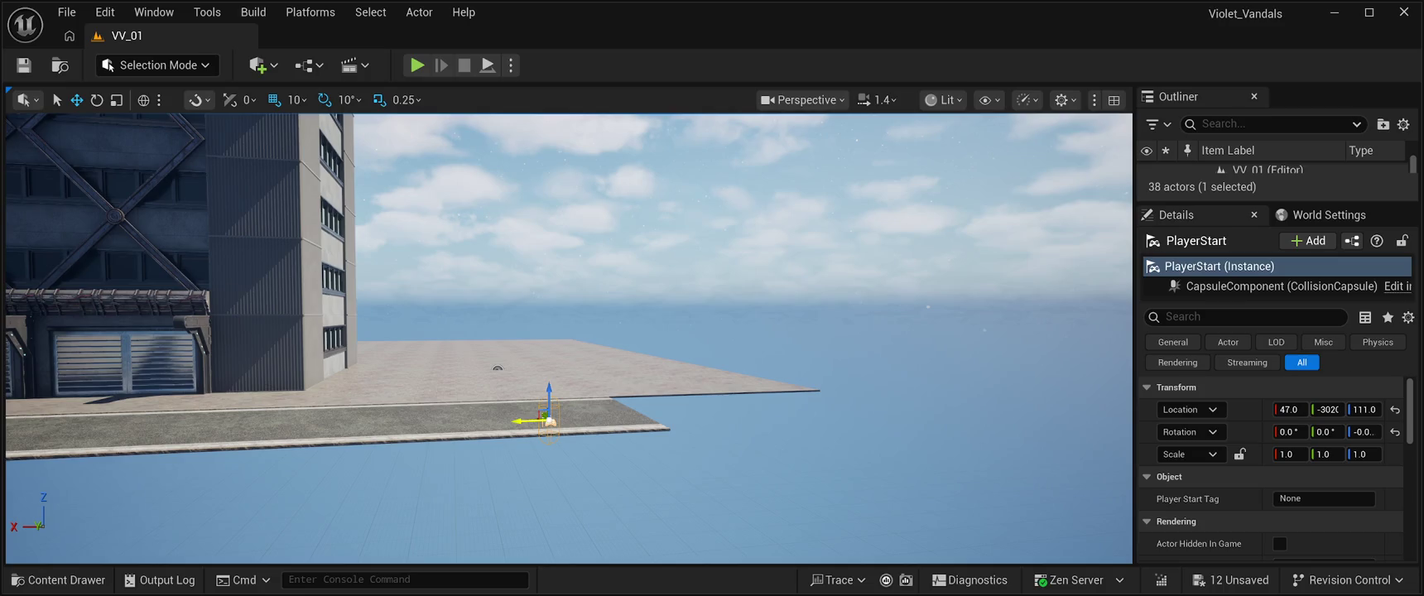
{"action": "left_click_drag", "start_coordinate": [530, 421], "coordinate": [368, 419]}
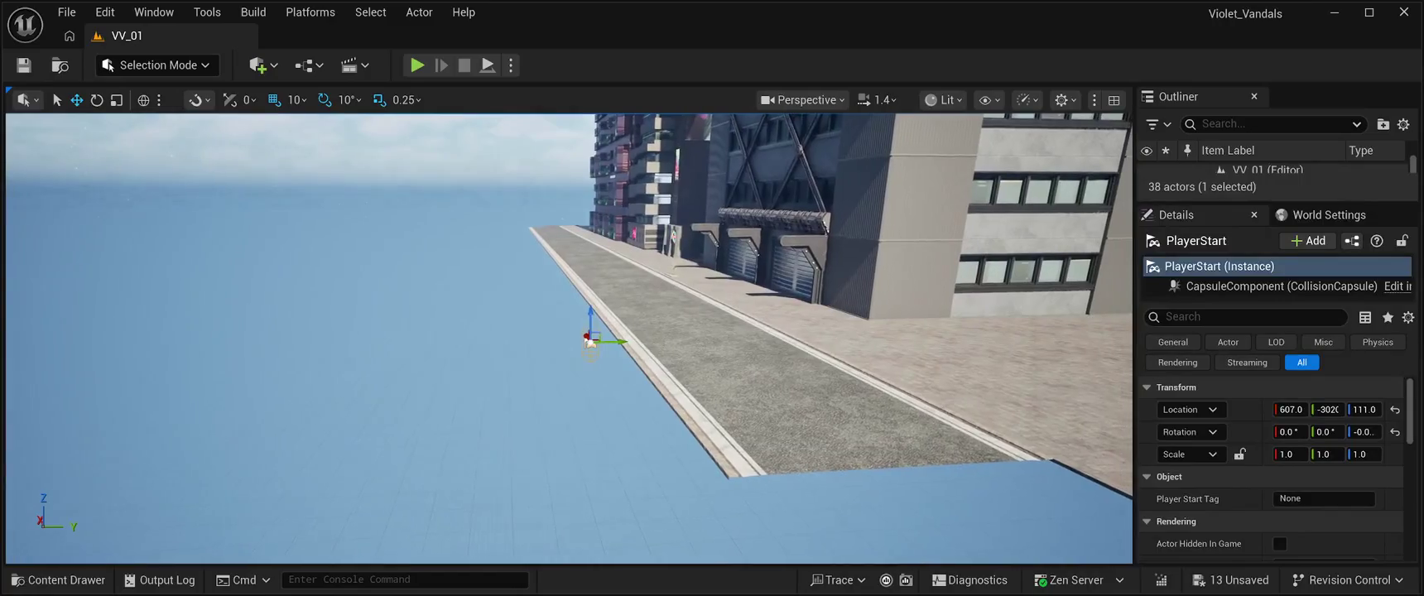
{"action": "mouse_move", "coordinate": [617, 341]}
{"action": "left_mouse_down"}
{"action": "mouse_move", "coordinate": [680, 319]}
{"action": "mouse_move", "coordinate": [929, 313]}
{"action": "left_mouse_up"}
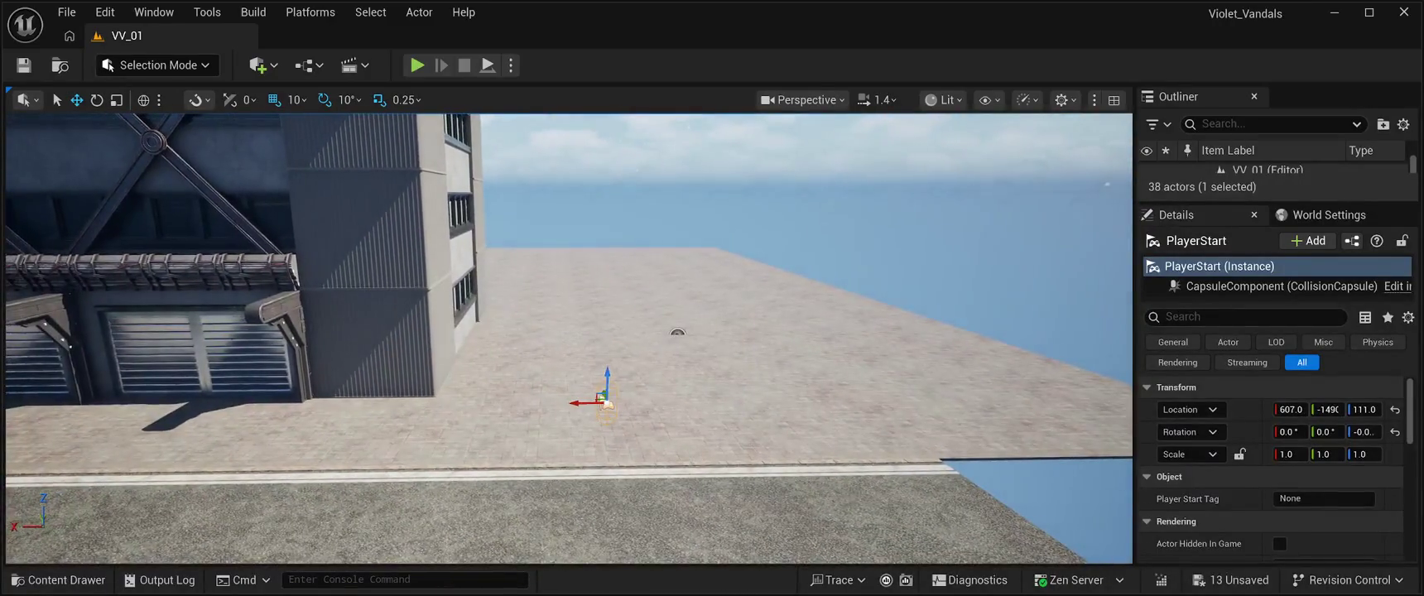
{"action": "left_click", "coordinate": [677, 348]}
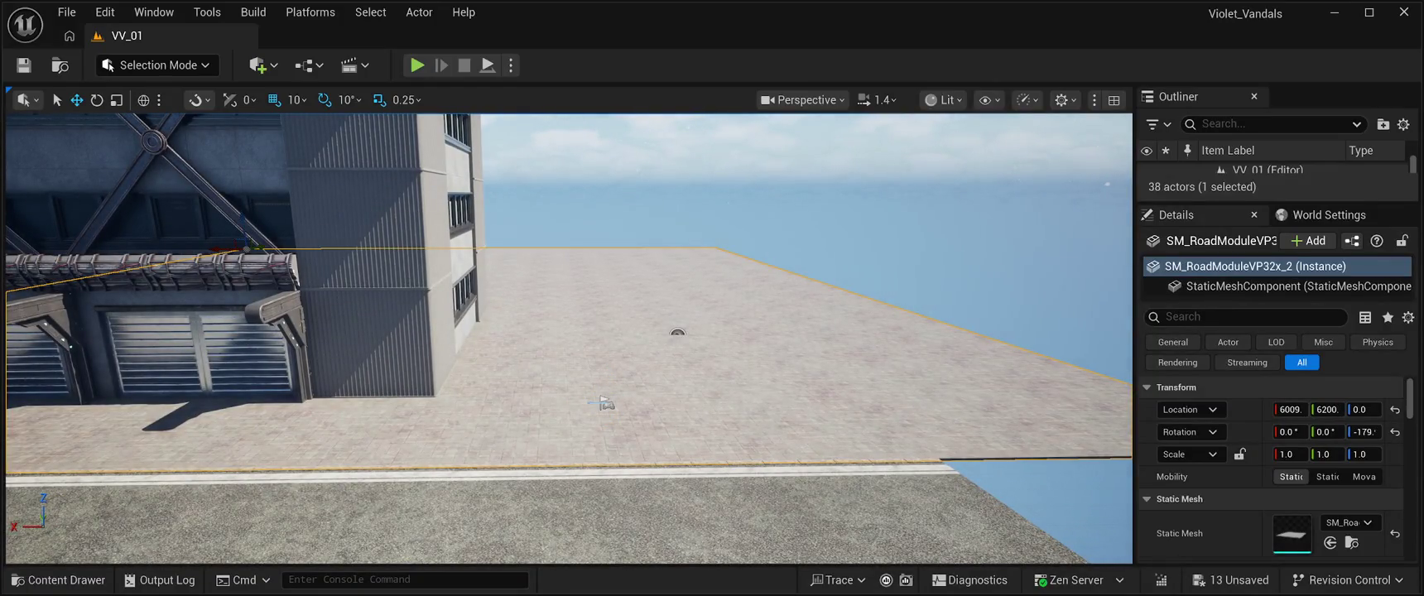
{"action": "left_click", "coordinate": [605, 404]}
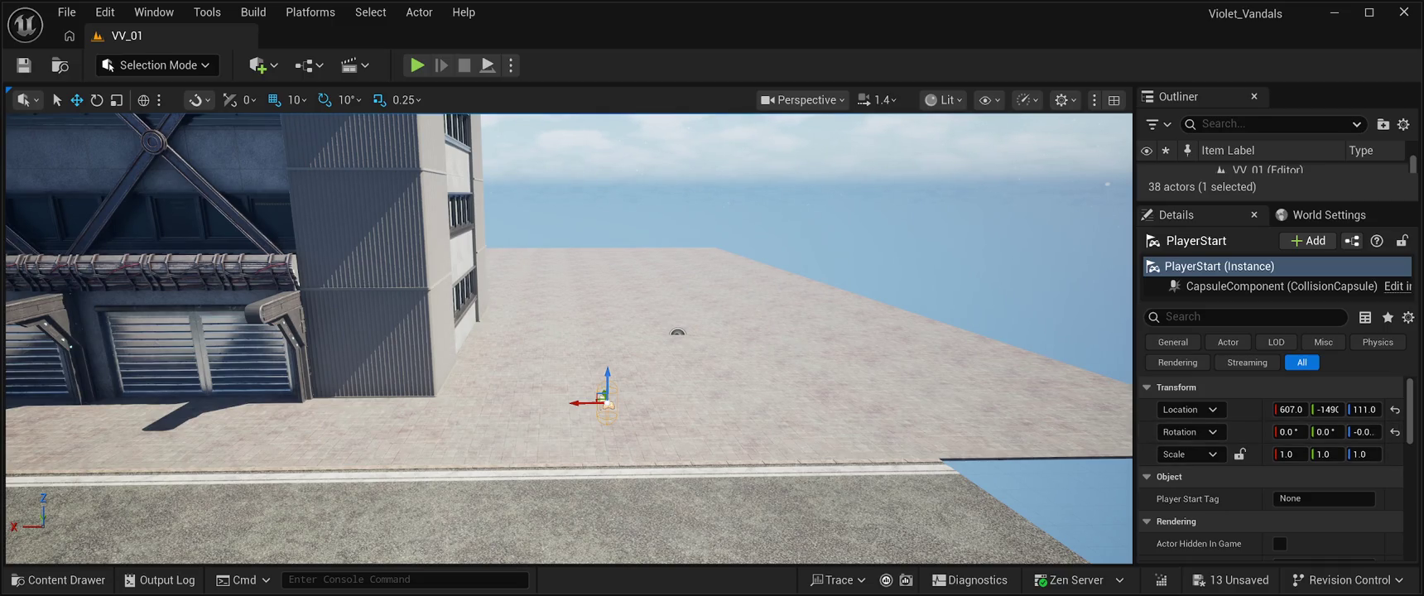
Turn the PlayerStart's yaw around by about 170 degrees.
{"action": "key", "text": "e"}
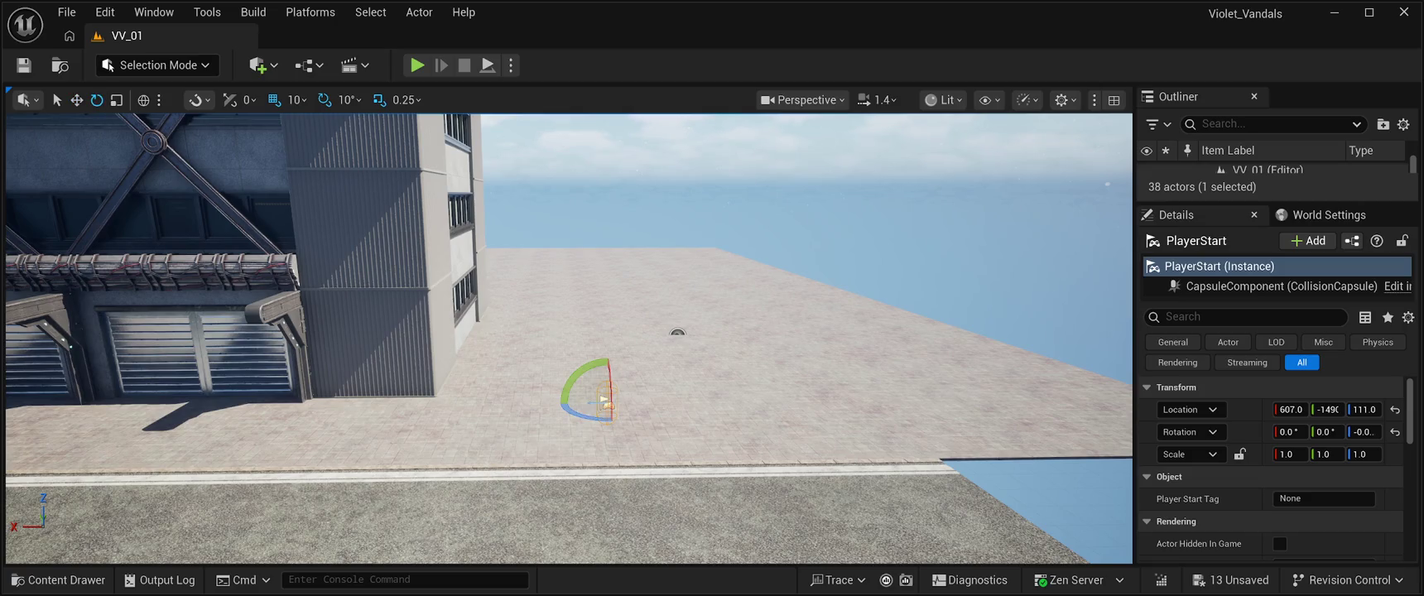
{"action": "mouse_move", "coordinate": [590, 418]}
{"action": "left_mouse_down"}
{"action": "mouse_move", "coordinate": [563, 422]}
{"action": "mouse_move", "coordinate": [638, 427]}
{"action": "mouse_move", "coordinate": [650, 407]}
{"action": "left_mouse_up"}
{"action": "key", "text": "w"}
Slide the PlayerStart along the sidewalk to the road's far end, around X 9267.
{"action": "left_click_drag", "start_coordinate": [533, 402], "coordinate": [49, 389]}
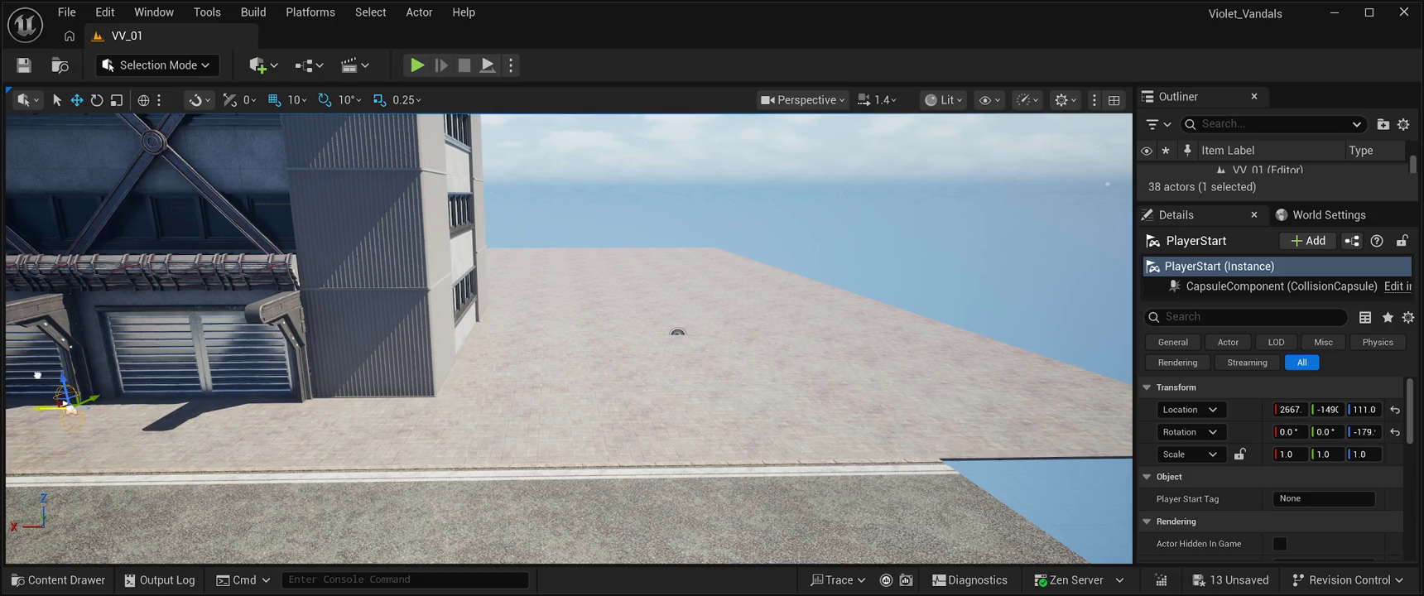
{"action": "key", "text": "f"}
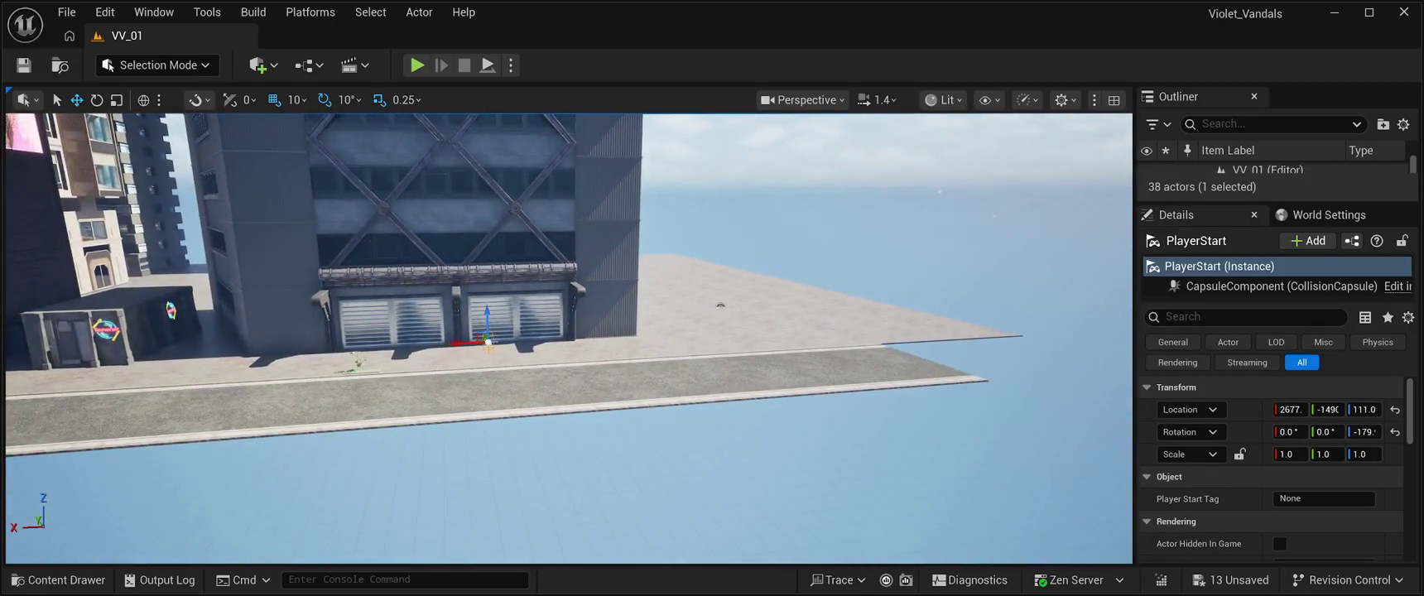
{"action": "mouse_move", "coordinate": [488, 341]}
{"action": "left_mouse_down"}
{"action": "mouse_move", "coordinate": [46, 352]}
{"action": "mouse_move", "coordinate": [24, 366]}
{"action": "left_mouse_up"}
{"action": "key", "text": "f"}
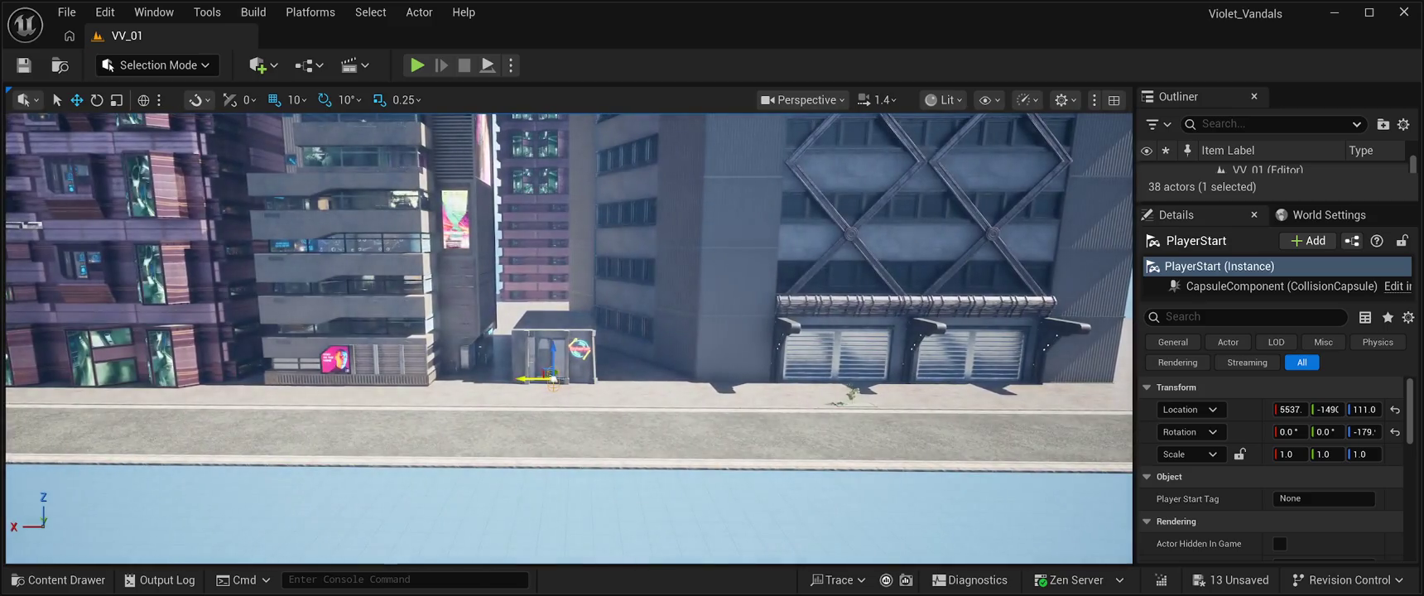
{"action": "left_click_drag", "start_coordinate": [543, 378], "coordinate": [23, 377]}
{"action": "key", "text": "f"}
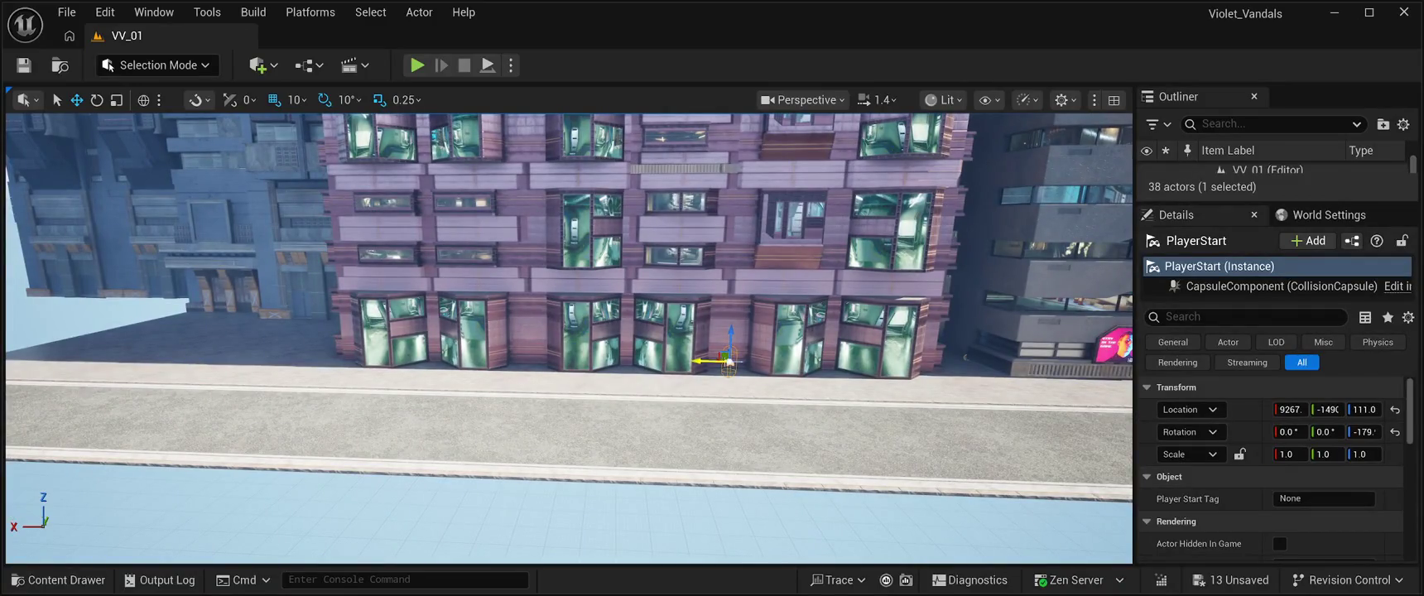
{"action": "left_click_drag", "start_coordinate": [697, 361], "coordinate": [171, 351]}
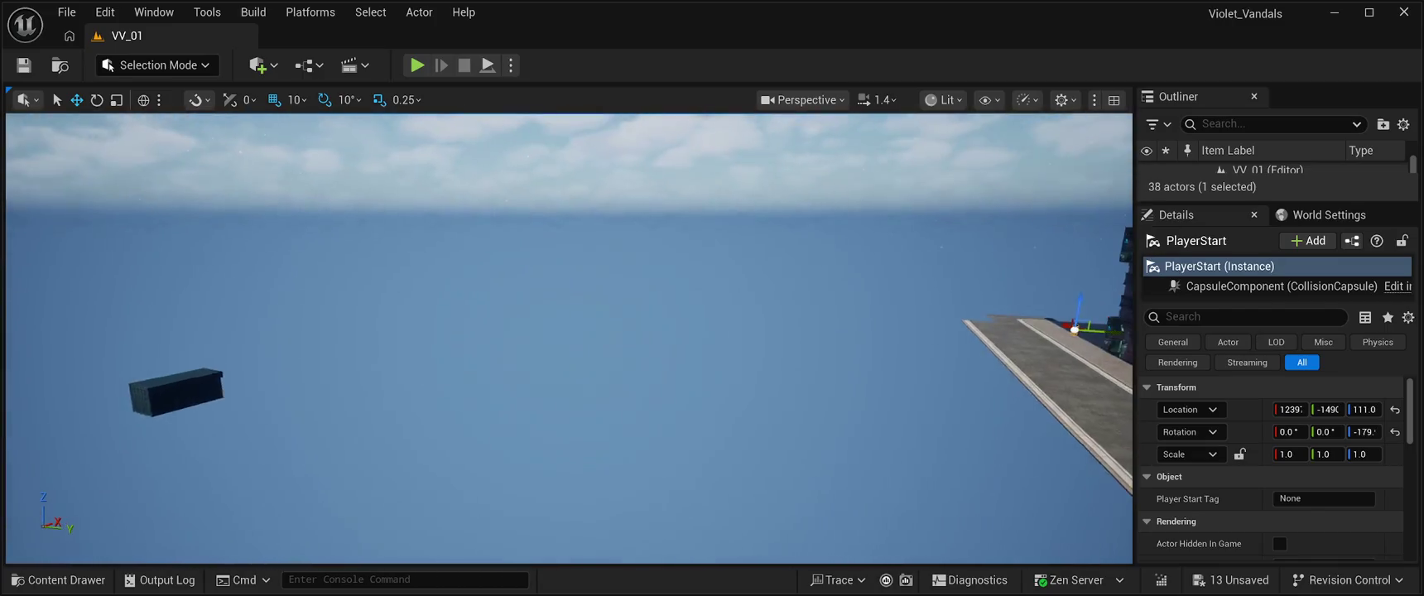
Move the metal container into the gap between the buildings, save, and launch Play.
{"action": "left_click", "coordinate": [317, 384]}
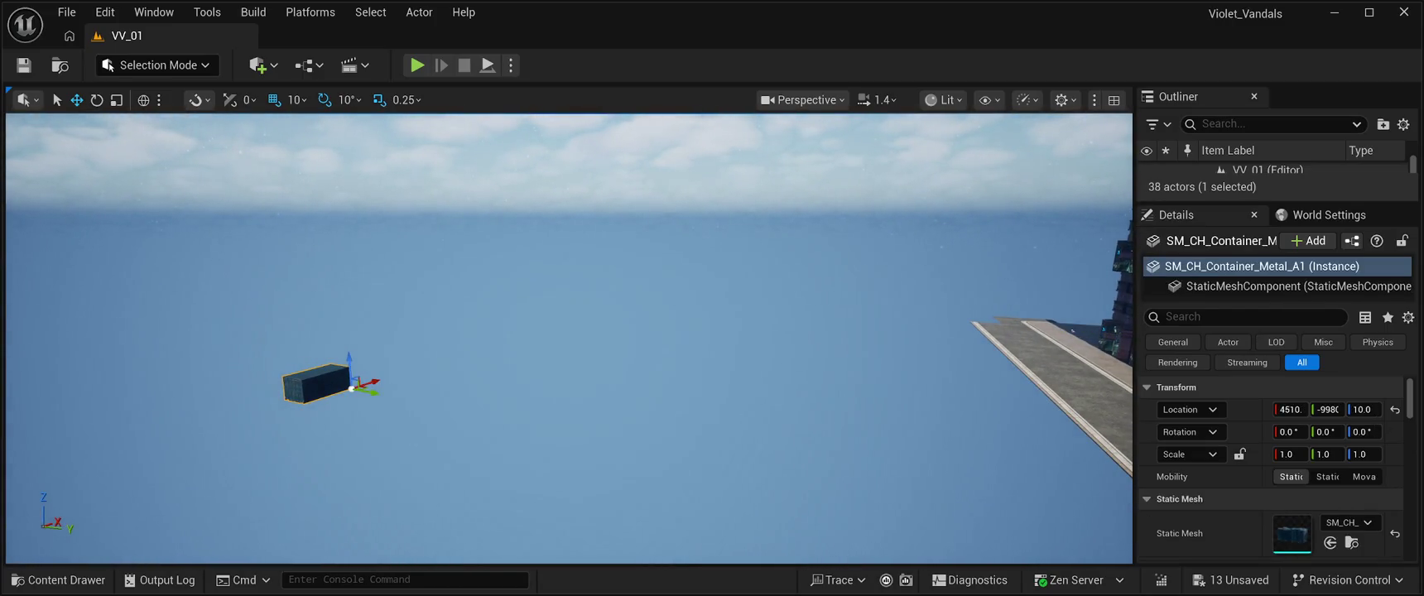
{"action": "left_click_drag", "start_coordinate": [373, 392], "coordinate": [1019, 518]}
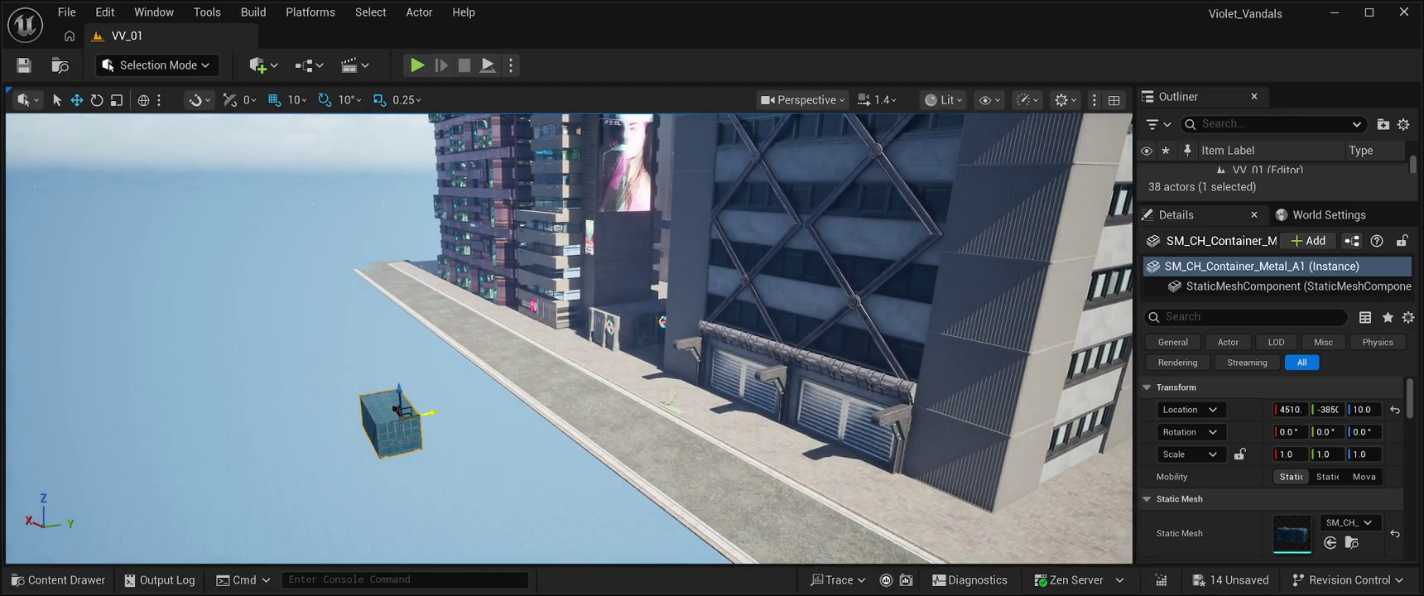
{"action": "mouse_move", "coordinate": [432, 412]}
{"action": "left_mouse_down"}
{"action": "mouse_move", "coordinate": [617, 374]}
{"action": "mouse_move", "coordinate": [841, 388]}
{"action": "mouse_move", "coordinate": [721, 497]}
{"action": "mouse_move", "coordinate": [687, 464]}
{"action": "left_mouse_up"}
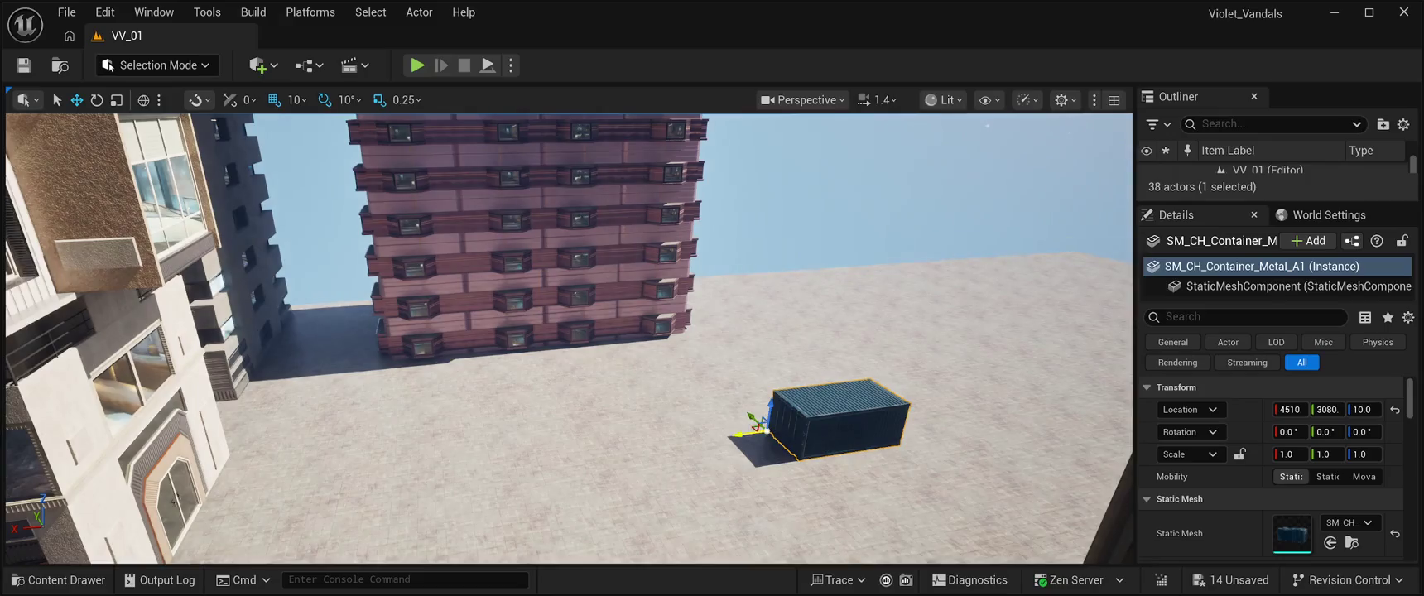
{"action": "mouse_move", "coordinate": [746, 430]}
{"action": "left_mouse_down"}
{"action": "mouse_move", "coordinate": [613, 414]}
{"action": "mouse_move", "coordinate": [178, 427]}
{"action": "left_mouse_up"}
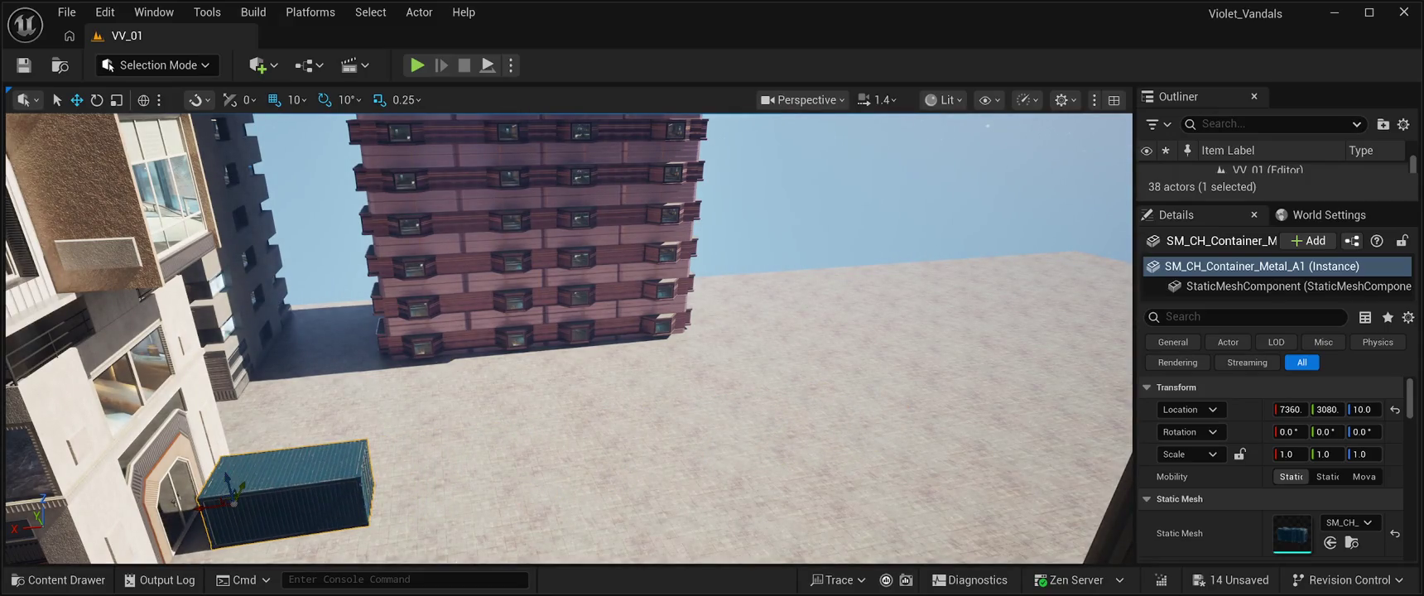
{"action": "mouse_move", "coordinate": [235, 500]}
{"action": "left_mouse_down"}
{"action": "mouse_move", "coordinate": [283, 379]}
{"action": "mouse_move", "coordinate": [238, 386]}
{"action": "mouse_move", "coordinate": [323, 323]}
{"action": "left_mouse_up"}
{"action": "key", "text": "f"}
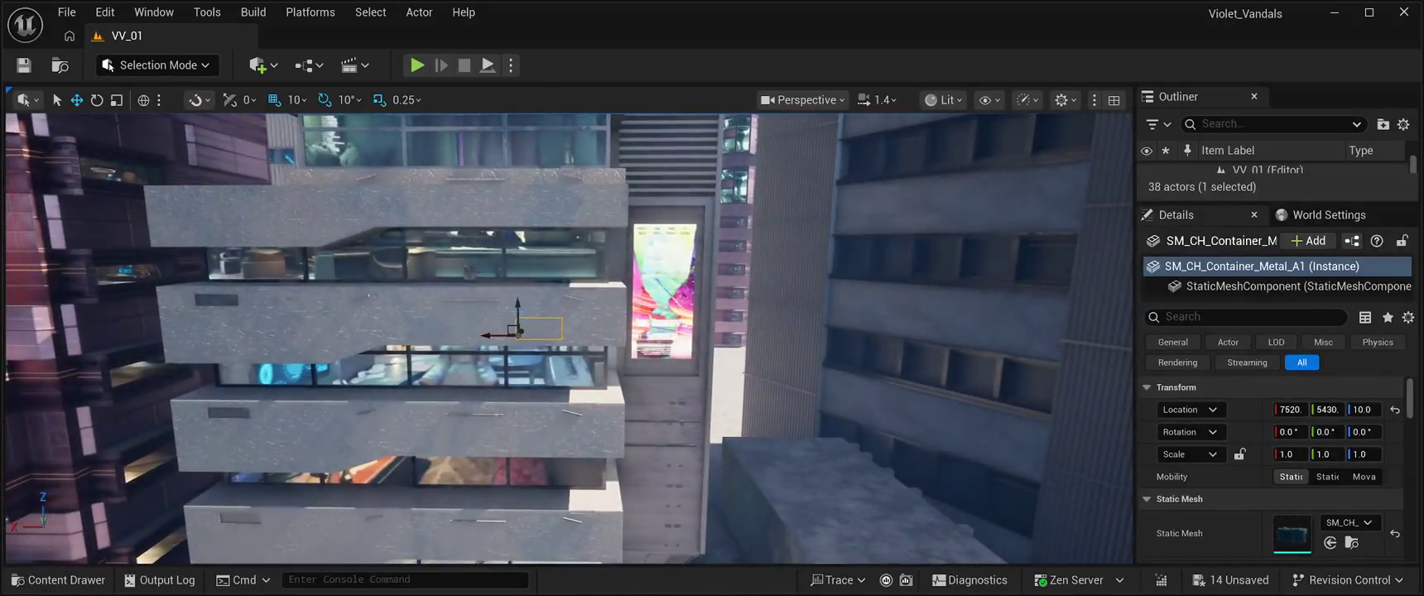
{"action": "key", "text": "ctrl+s"}
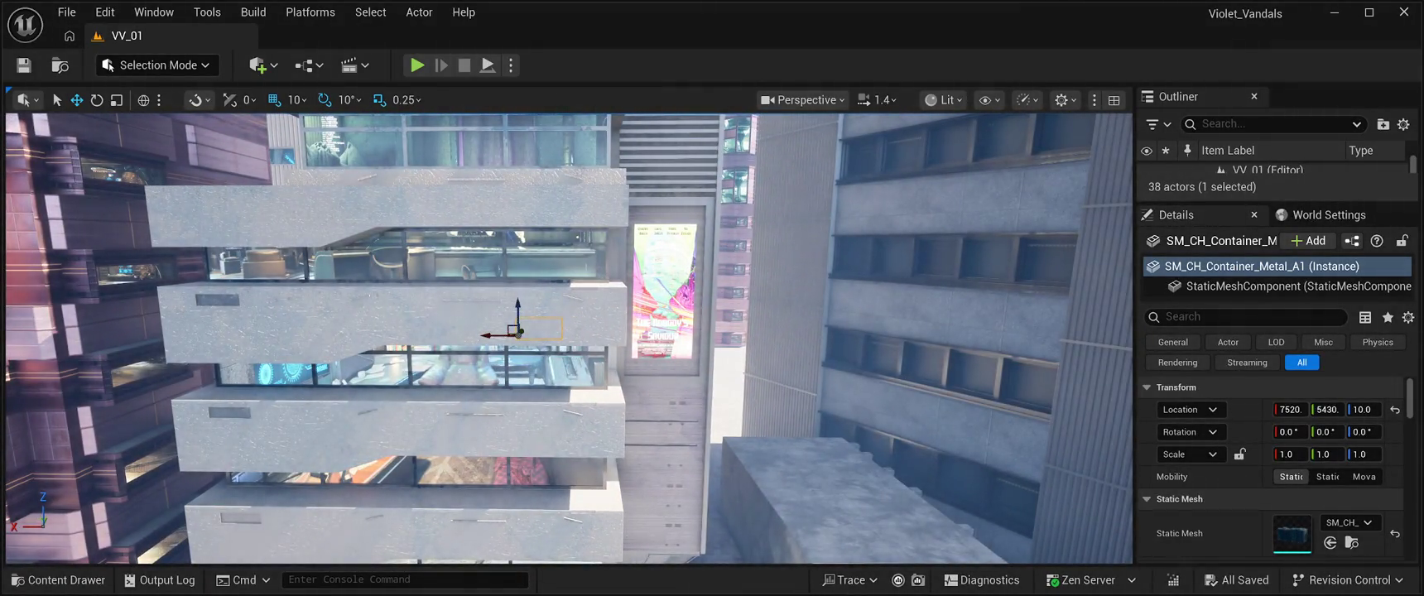
{"action": "key", "text": "alt+p"}
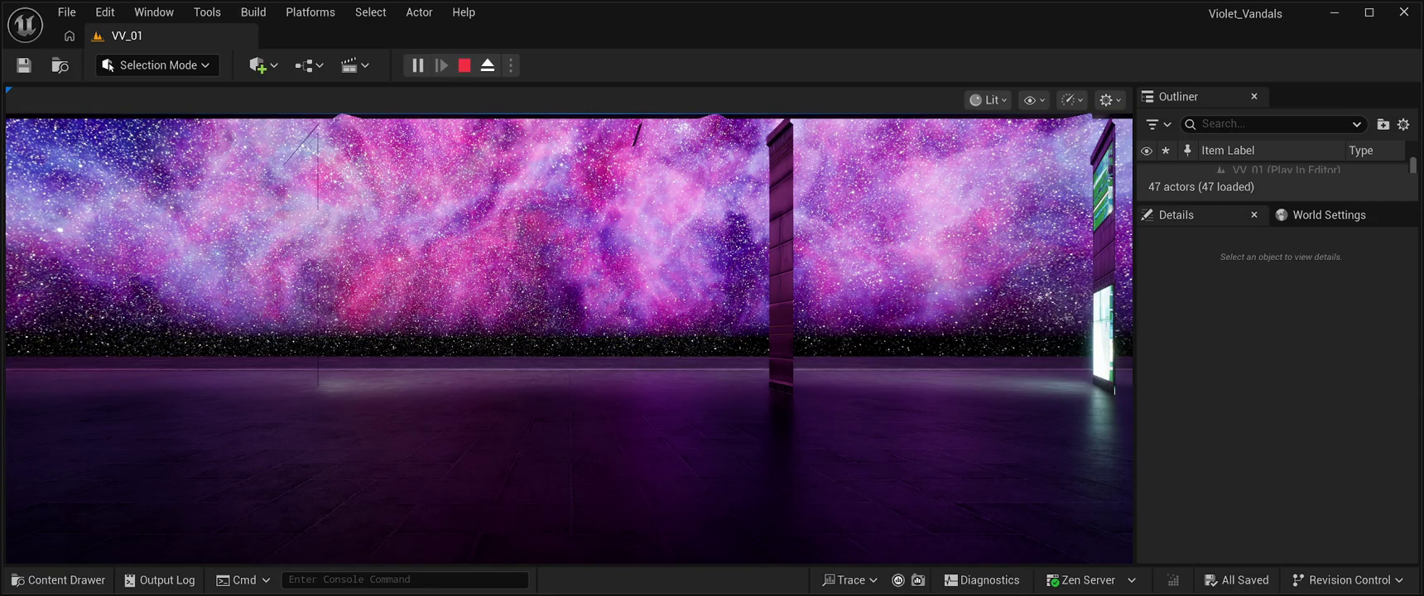
Eject from the player with F8 to look around, then stop the play session.
{"action": "key", "text": "F8"}
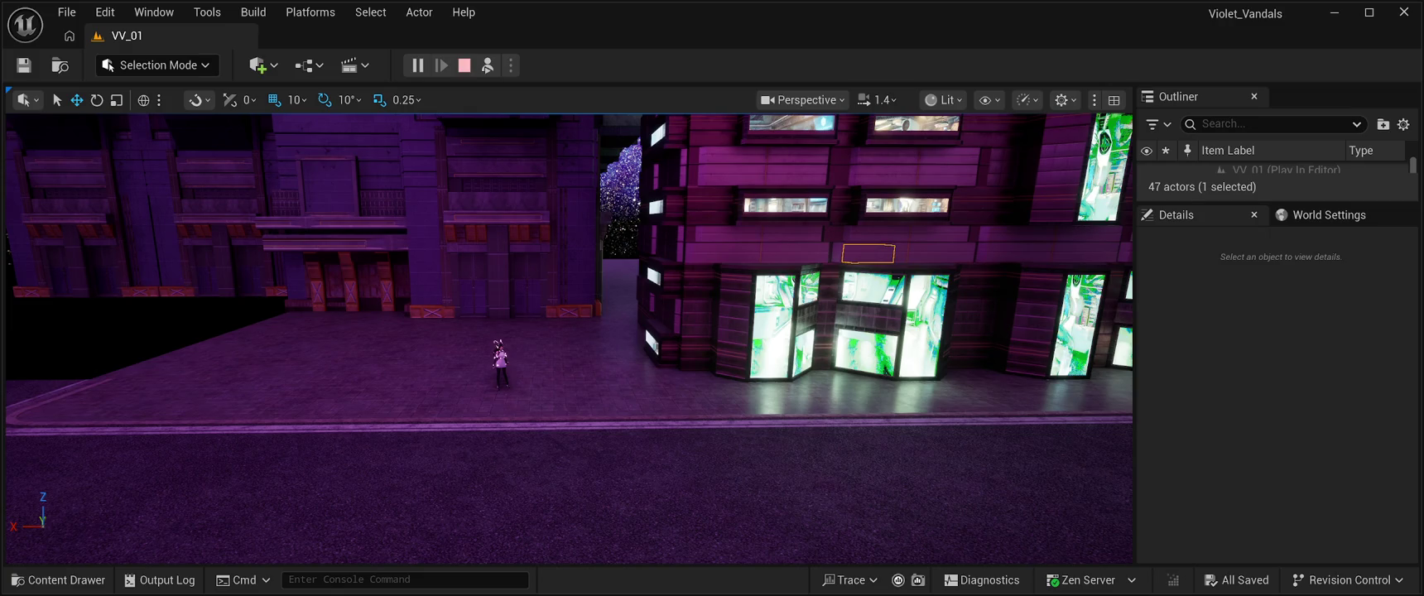
{"action": "key", "text": "Escape"}
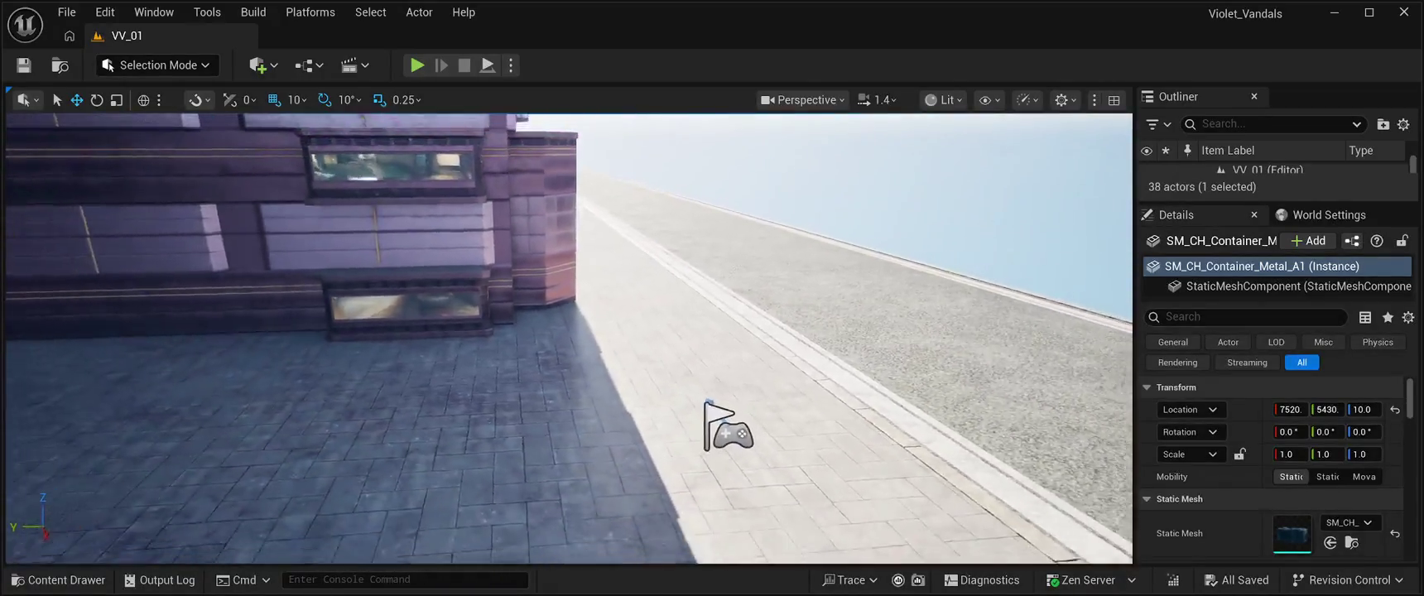
Nudge the PlayerStart slightly along its Y axis on the sidewalk.
{"action": "left_click", "coordinate": [629, 373]}
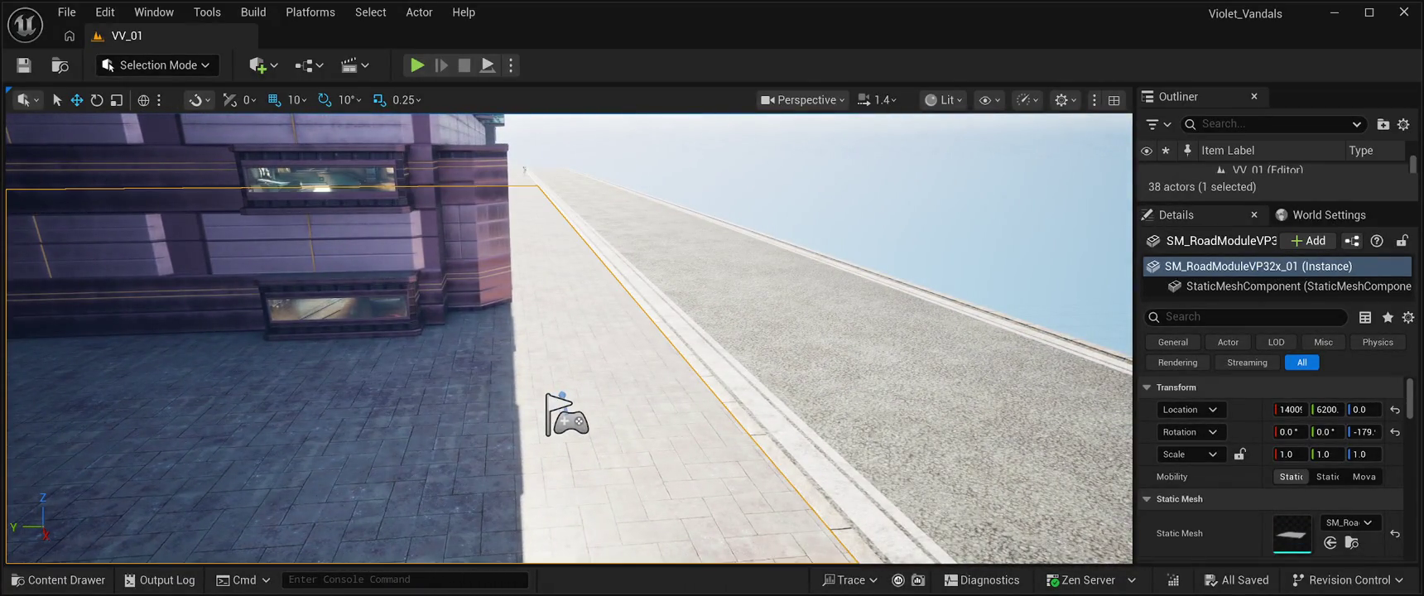
{"action": "left_click", "coordinate": [567, 414]}
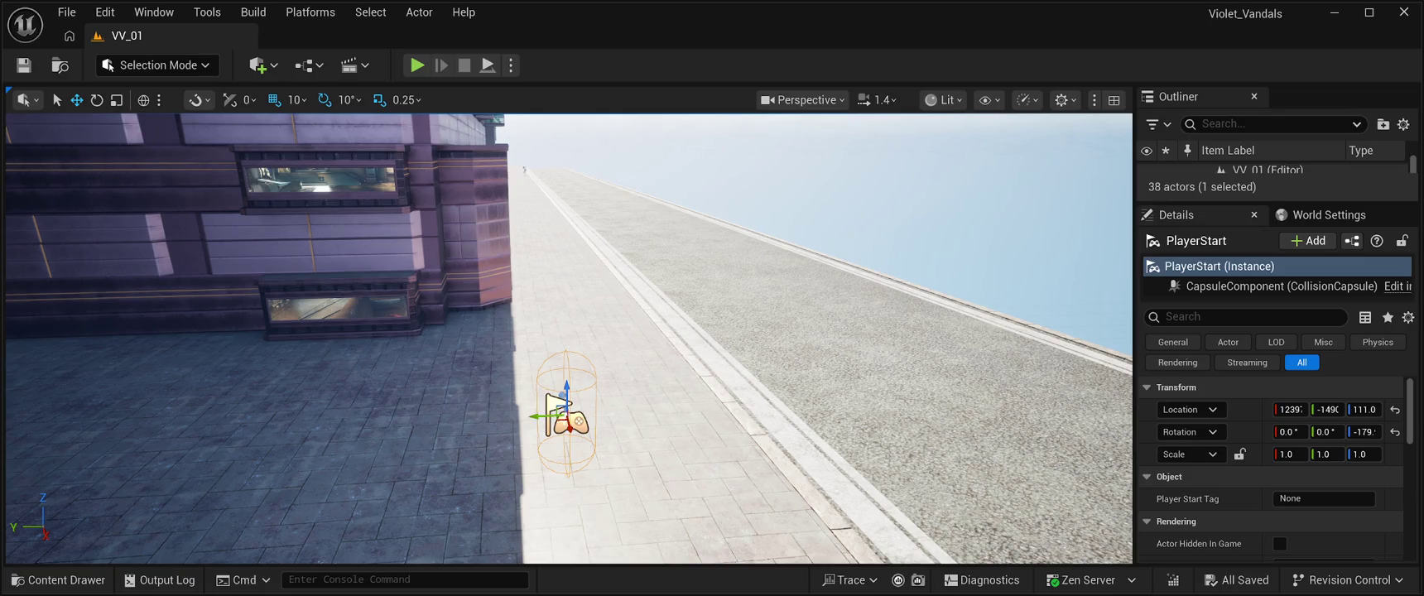
{"action": "mouse_move", "coordinate": [532, 417]}
{"action": "left_mouse_down"}
{"action": "mouse_move", "coordinate": [616, 418]}
{"action": "mouse_move", "coordinate": [557, 335]}
{"action": "left_mouse_up"}
Save the level with Ctrl+S, then glance at the File menu and dismiss it.
{"action": "key", "text": "ctrl+s"}
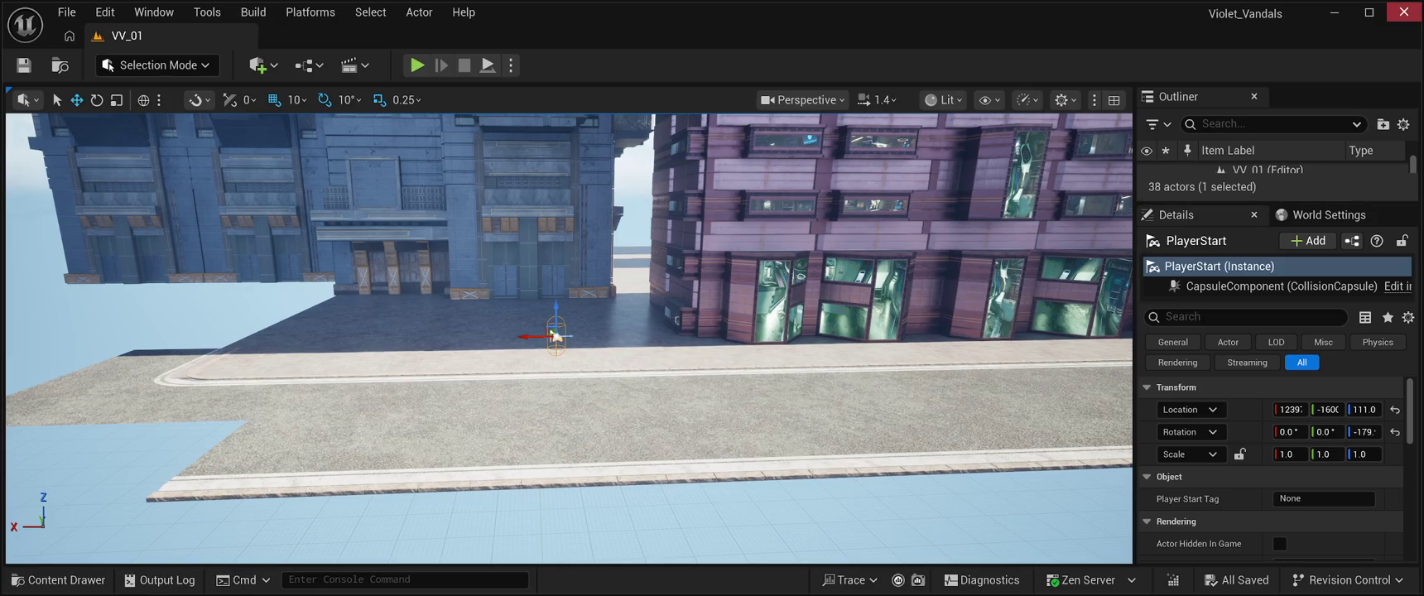
{"action": "left_click", "coordinate": [66, 12]}
{"action": "key", "text": "Escape"}
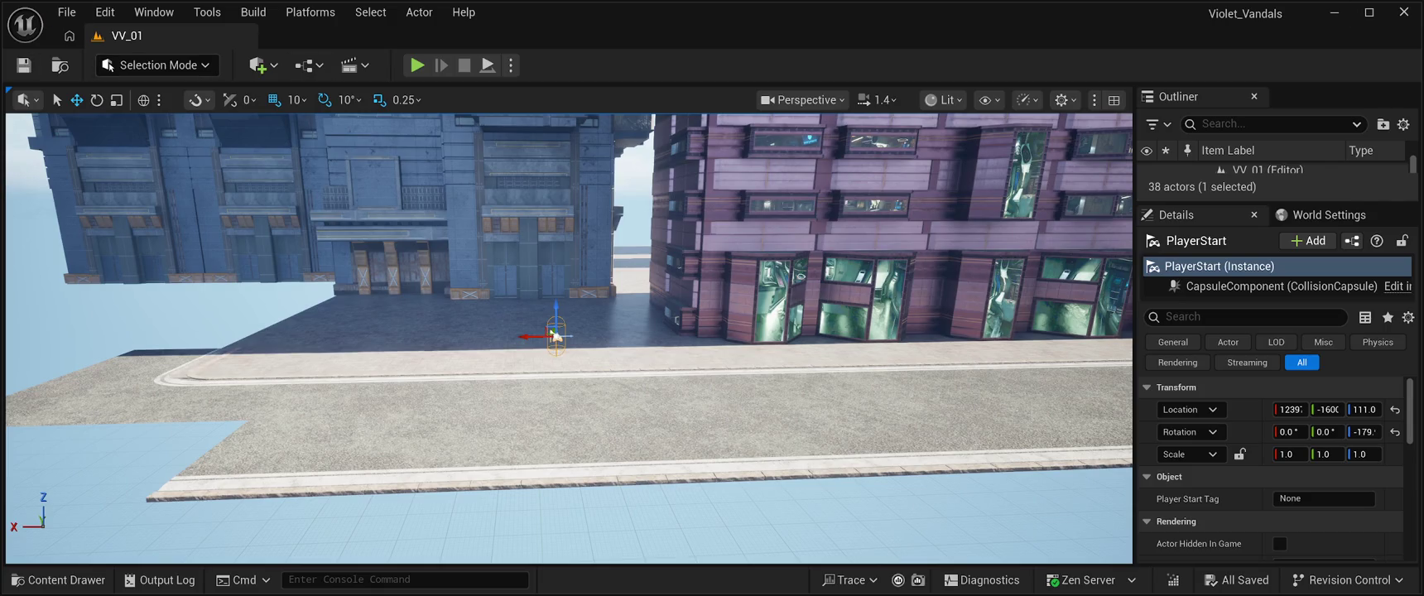